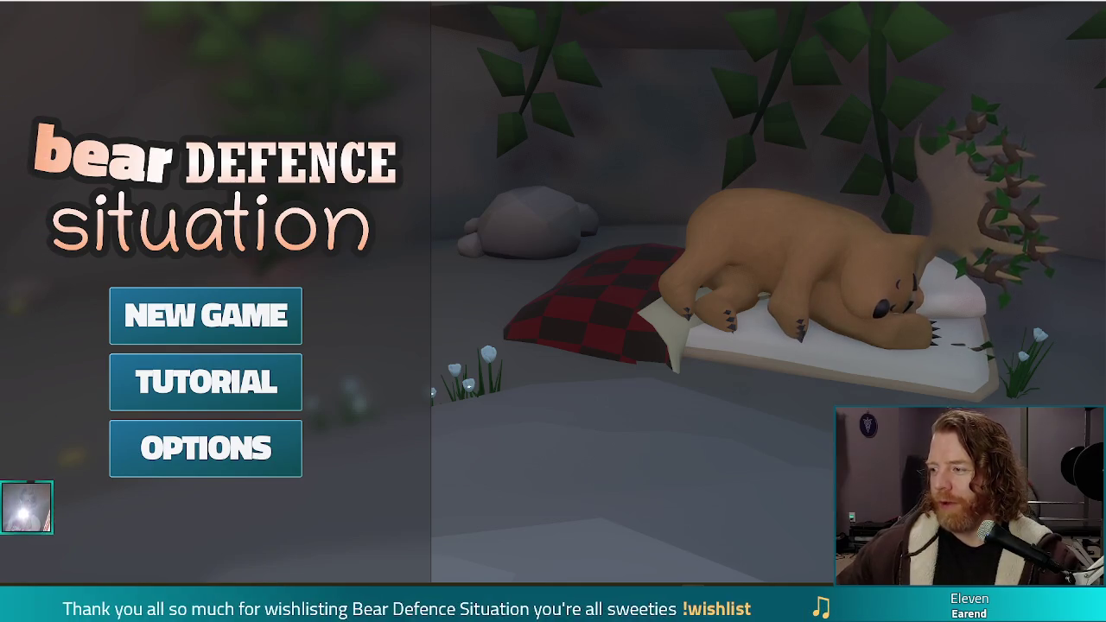
Lower the system volume and bring up Chrome maximized with the rin_tower artwork
key(XF86AudioLowerVolume)
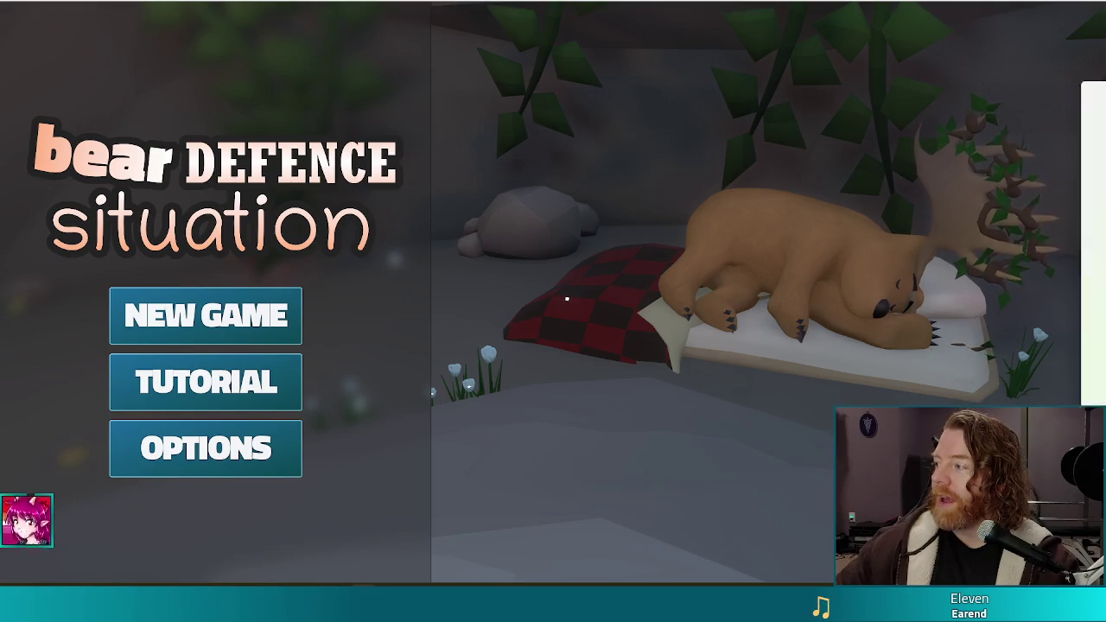
key(alt+Tab)
double_click(896, 132)
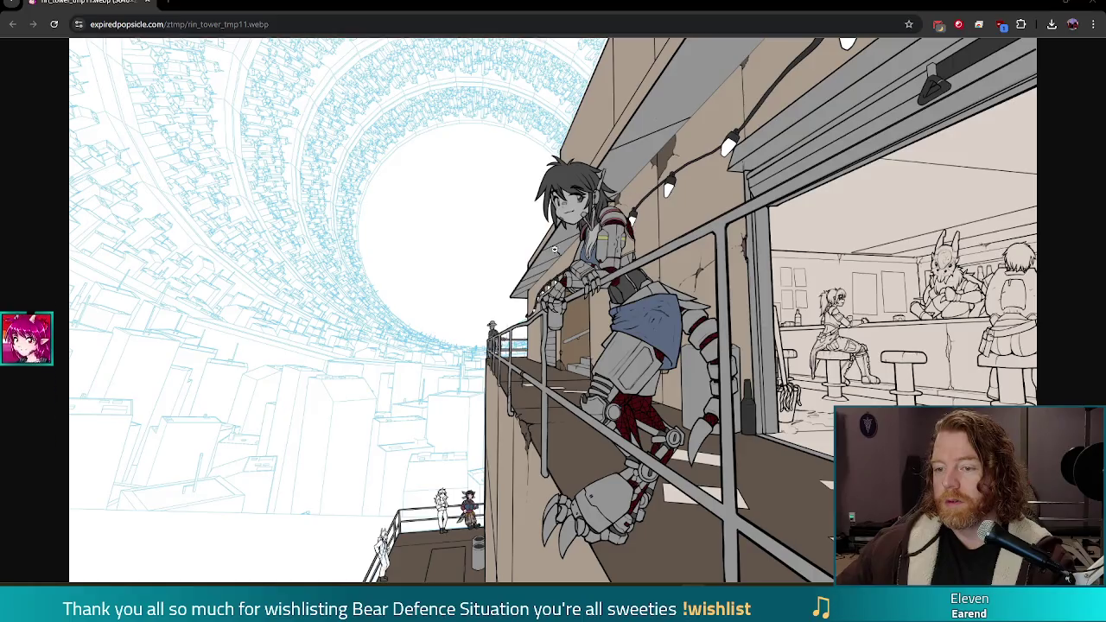
Zoom into the artwork to study the character, then fit the whole picture back to the window
click(612, 243)
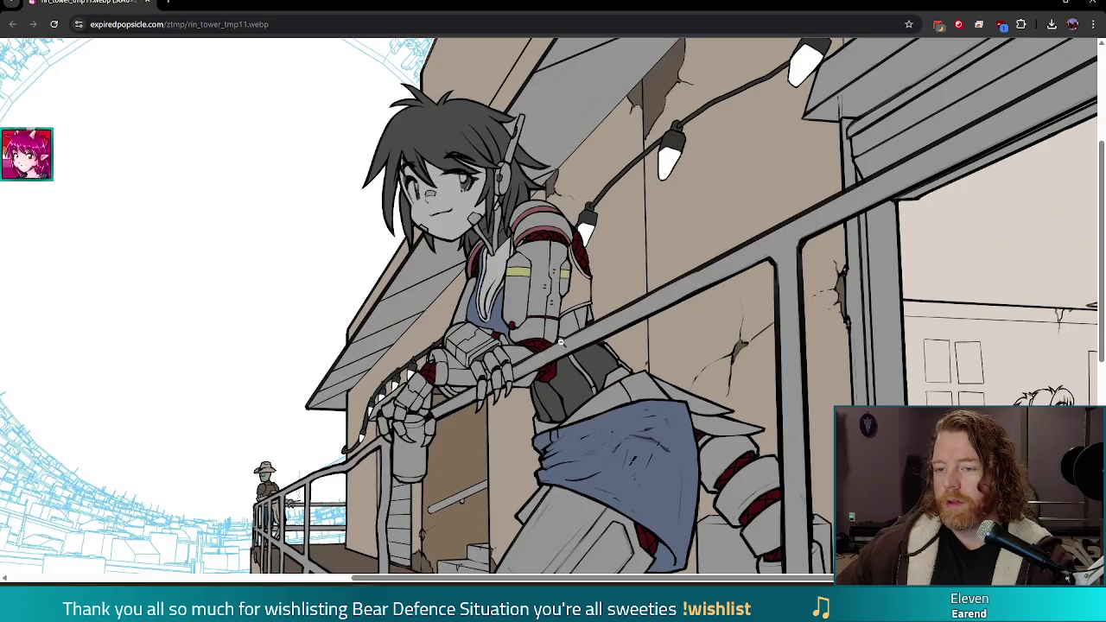
scroll(567, 348, down, 4)
scroll(560, 295, up, 2)
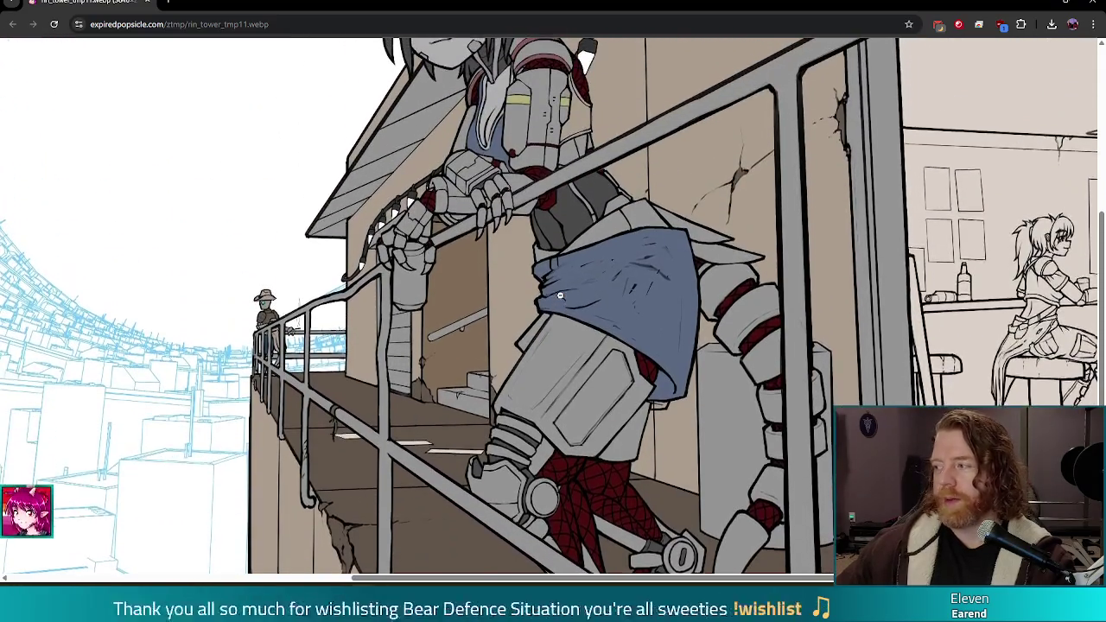
scroll(560, 295, up, 1)
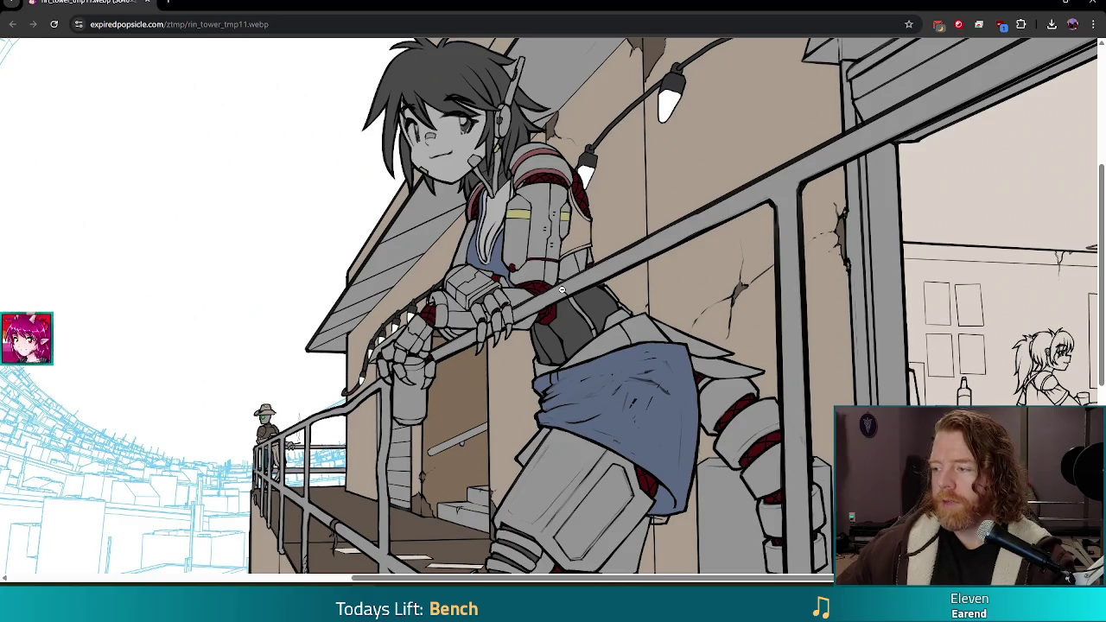
click(559, 302)
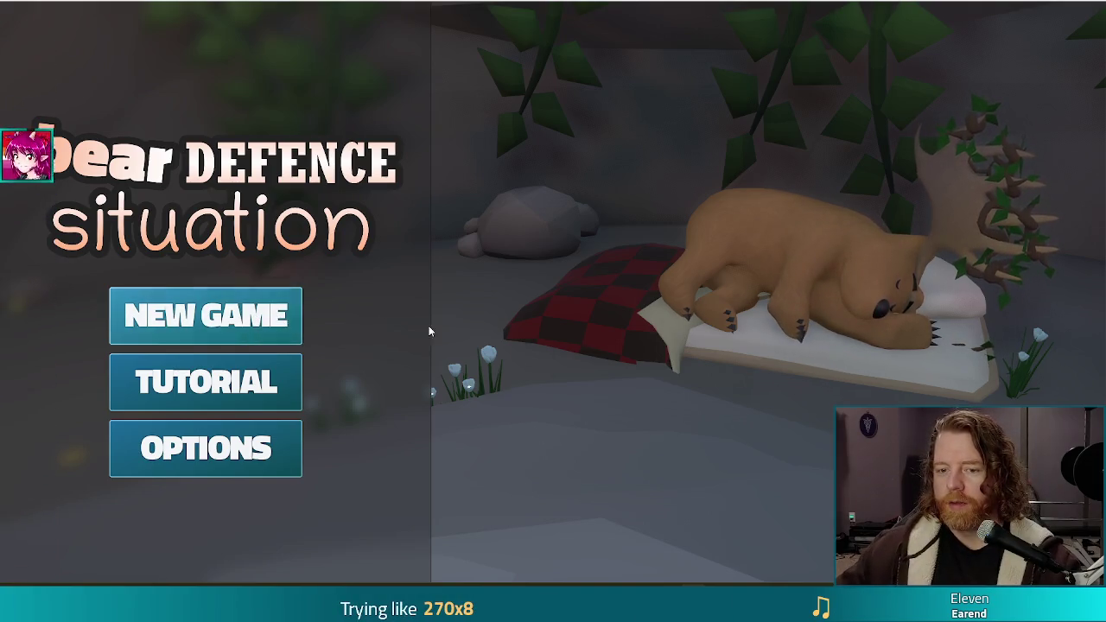
Start a new game, open the bear's shop, buy the Key for 5 gold, and close the shop
click(263, 315)
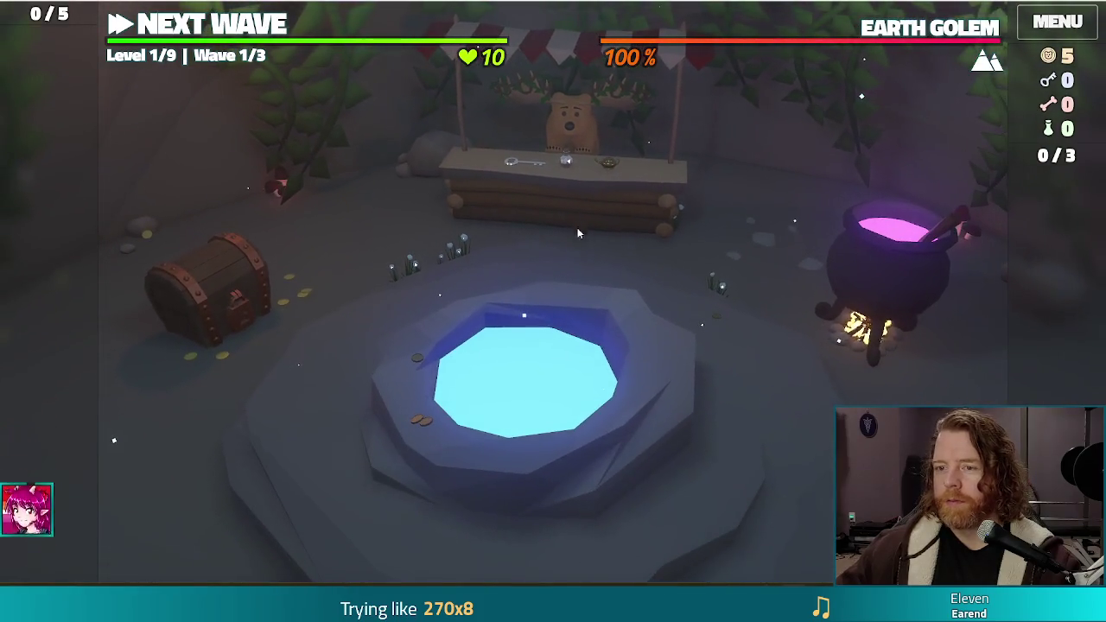
click(582, 239)
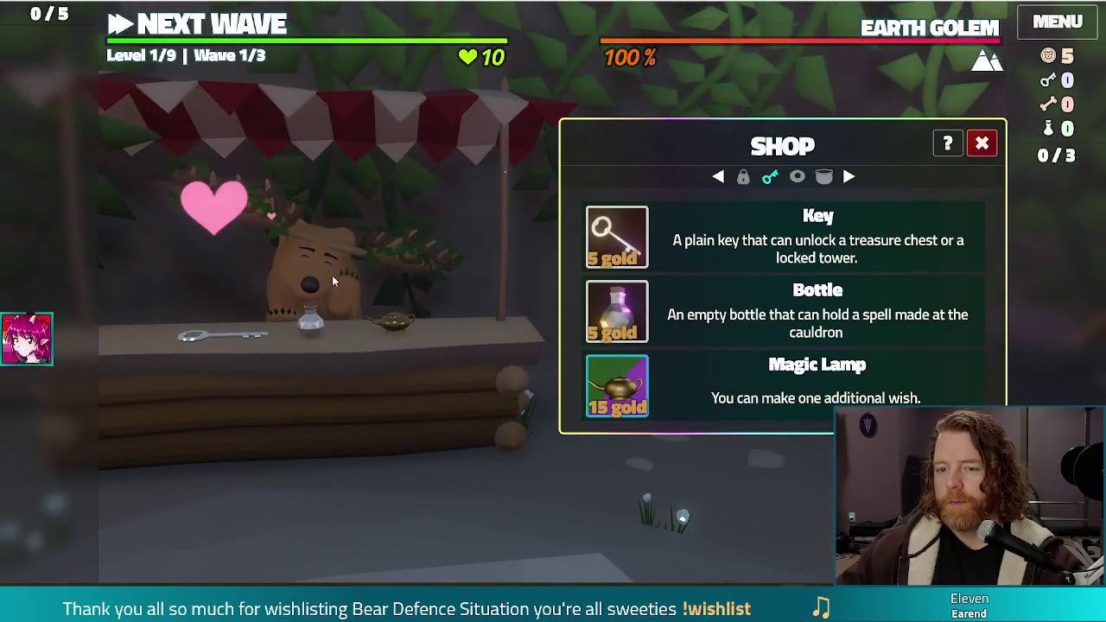
click(331, 275)
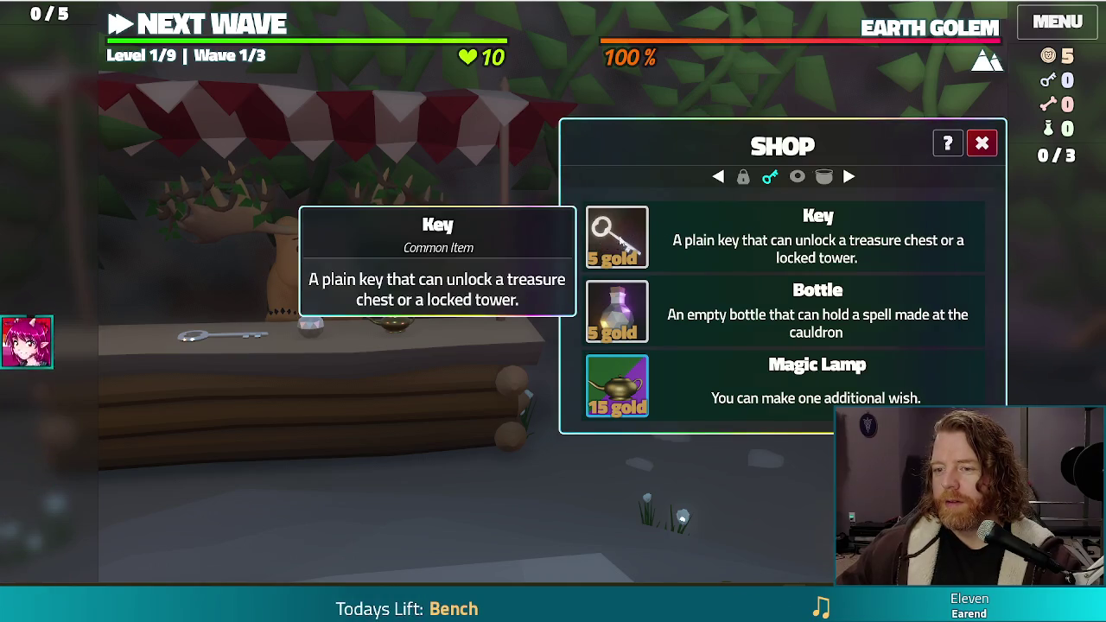
click(616, 242)
click(981, 144)
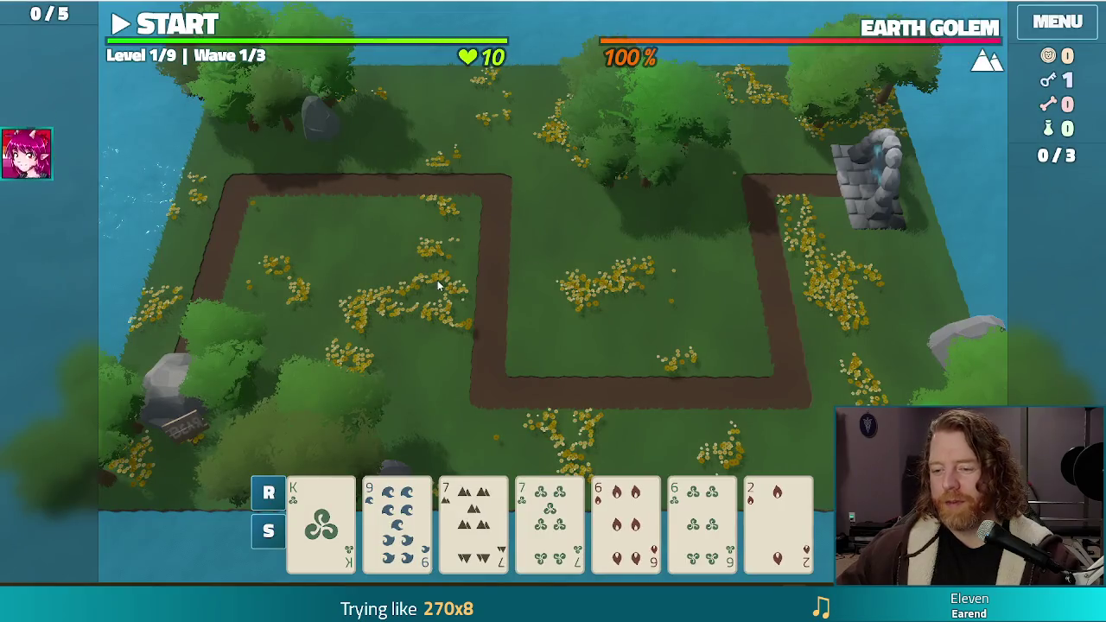
Play a Two Pair of sevens and sixes and place the first tower by the path's right bend
click(473, 502)
click(549, 518)
click(626, 518)
click(701, 518)
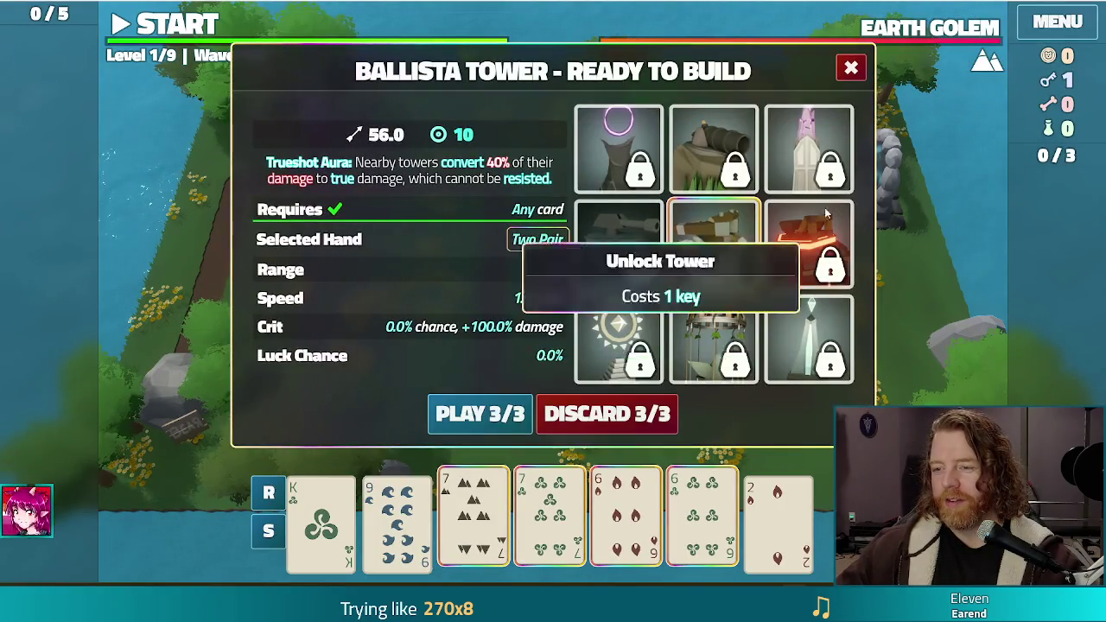
mouse_move(604, 320)
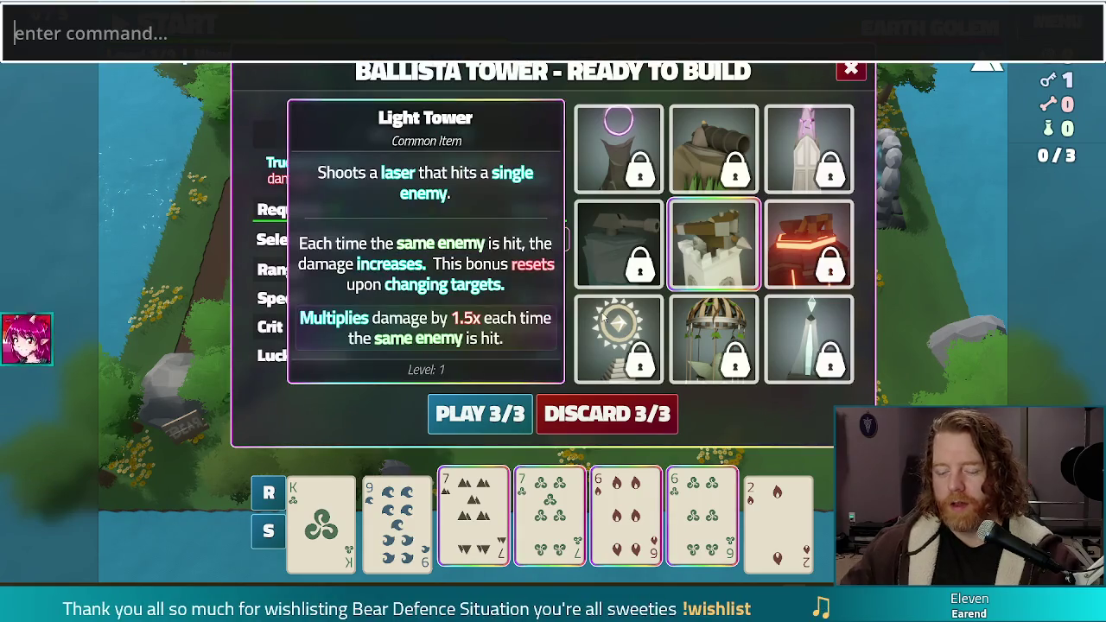
key(Escape)
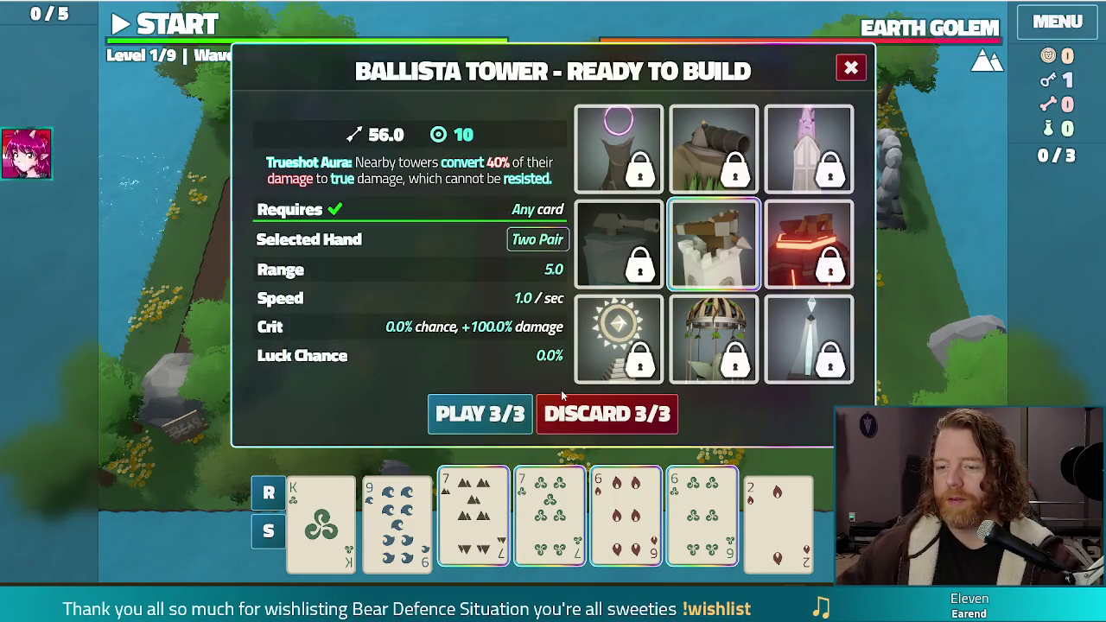
click(477, 414)
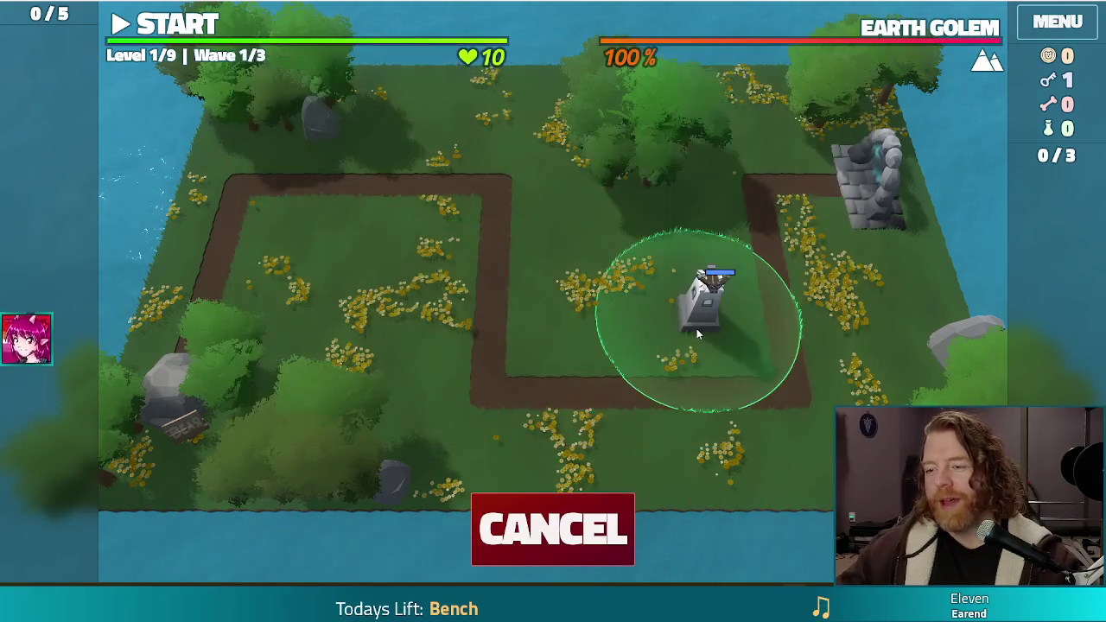
click(696, 327)
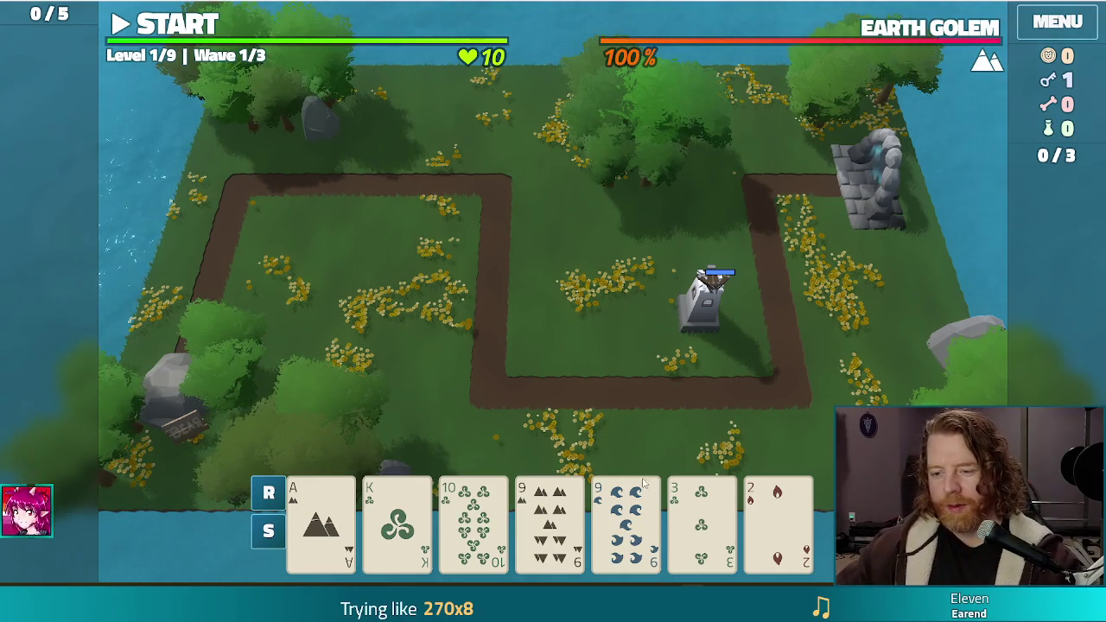
click(702, 519)
Run the test_kit cheat in the developer console to unlock towers
key(grave)
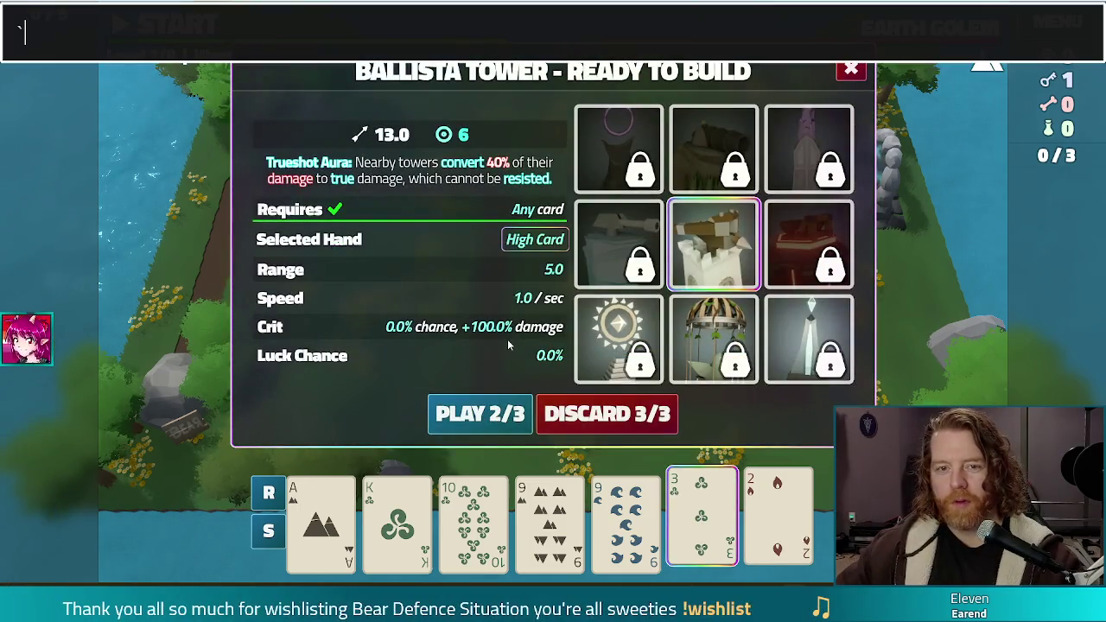
text(test_kit)
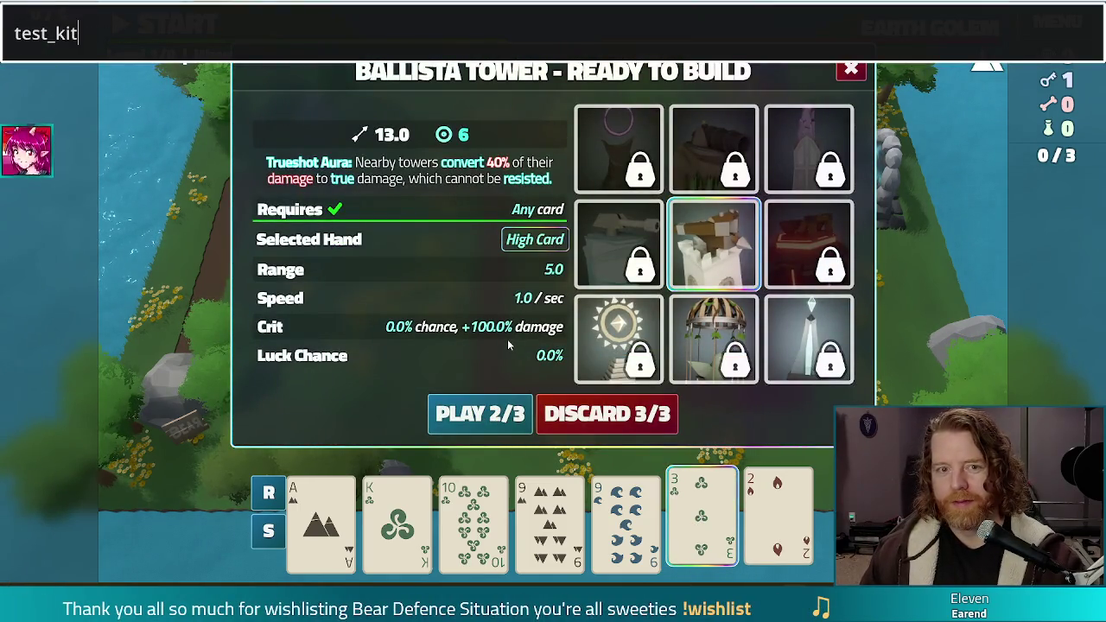
key(Return)
Build a Lightning Tower with Two Pair of Kings and Nines inside the path loop
click(808, 339)
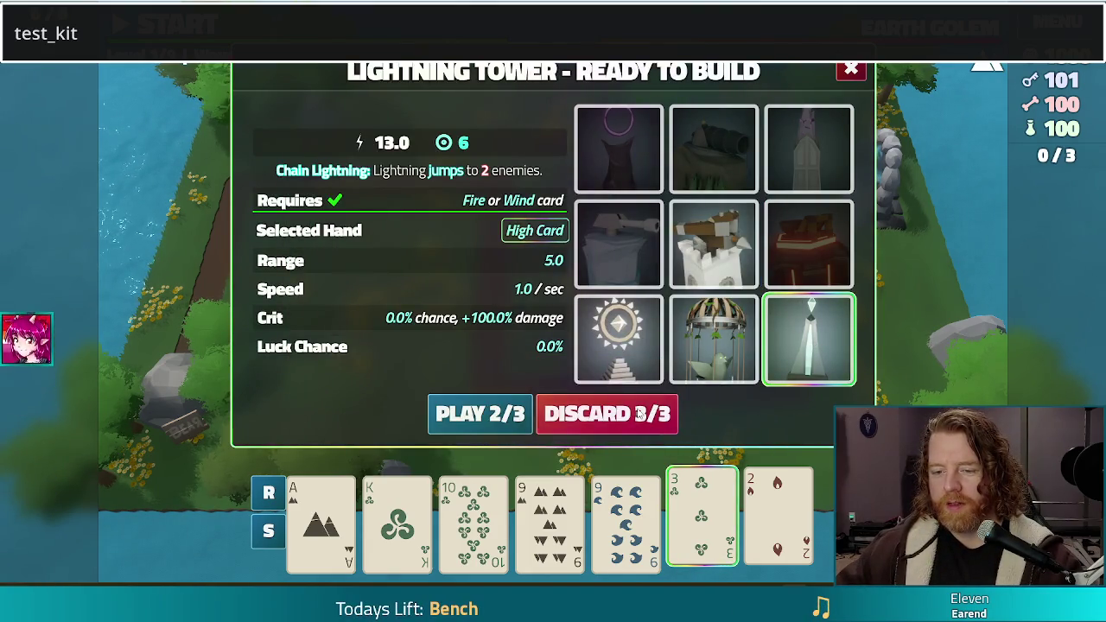
click(505, 413)
click(397, 518)
click(473, 518)
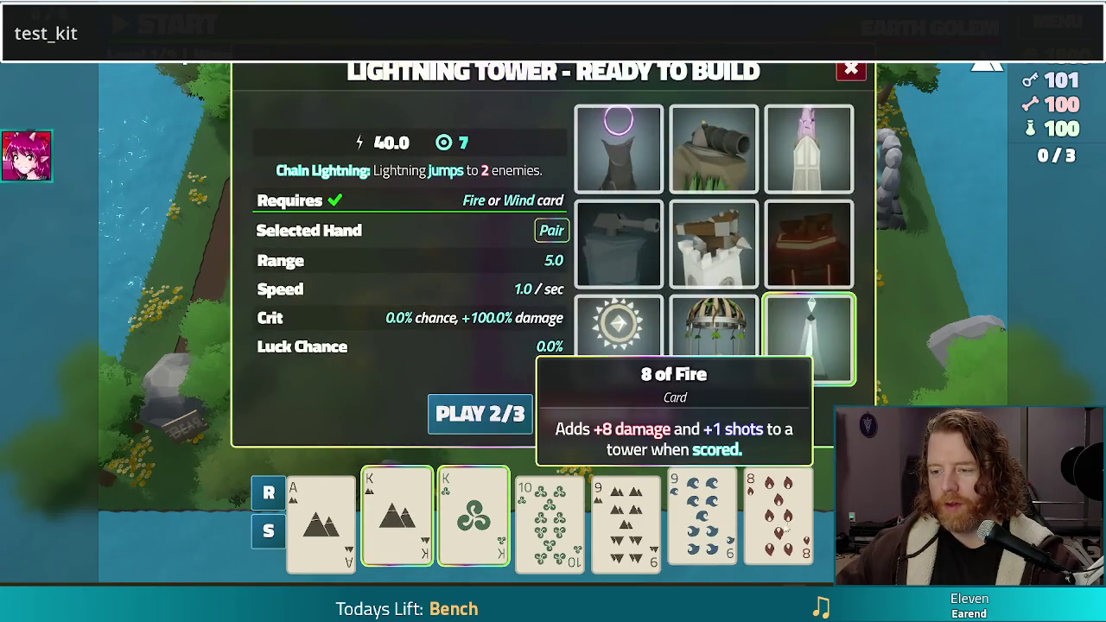
click(701, 518)
click(625, 518)
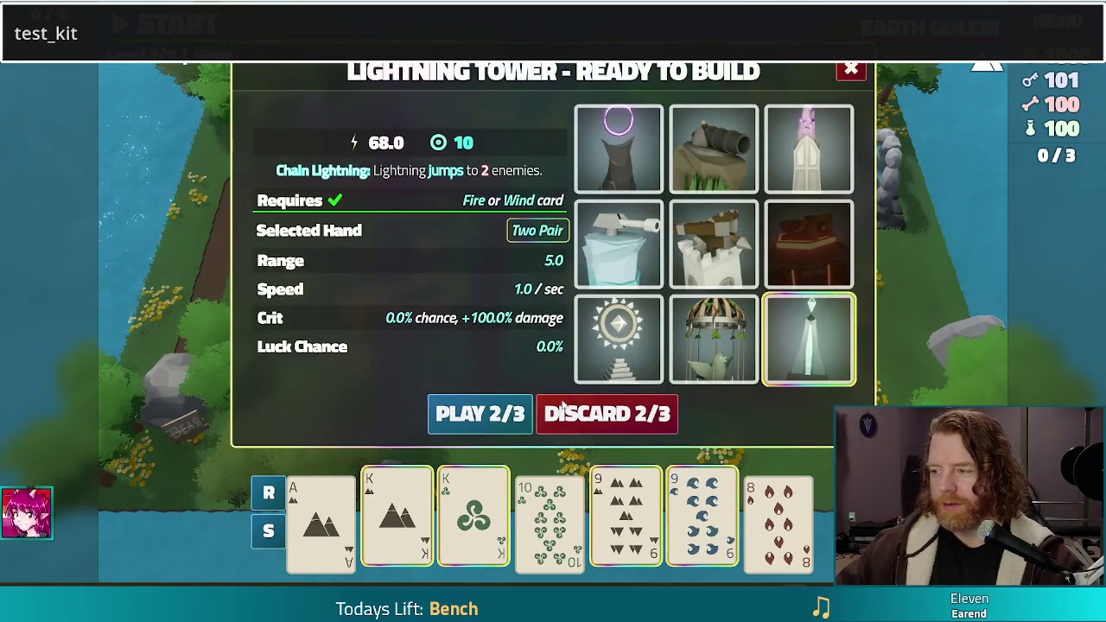
click(497, 415)
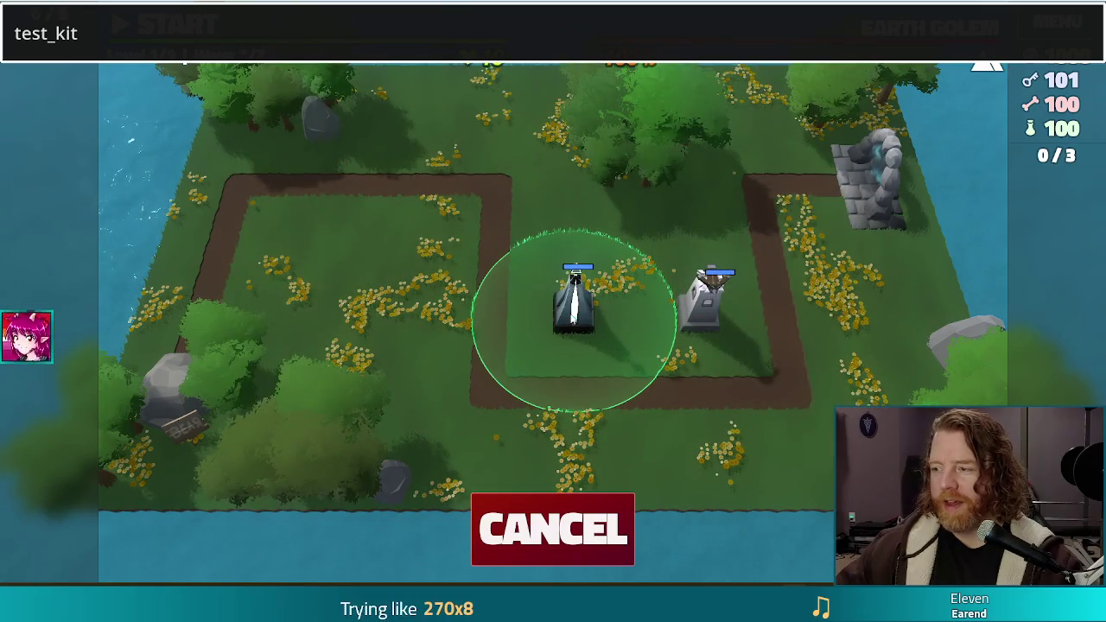
click(569, 356)
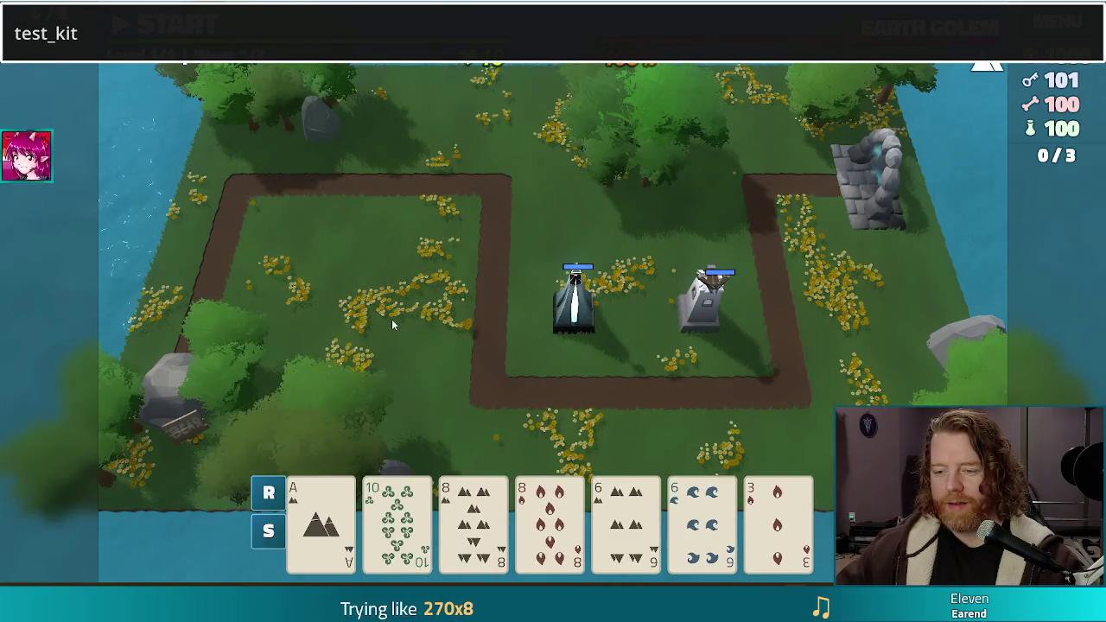
Play Two Pair of eights and sixes to place a Fire Tower beside the stone portal
click(473, 518)
click(550, 519)
click(625, 518)
click(701, 518)
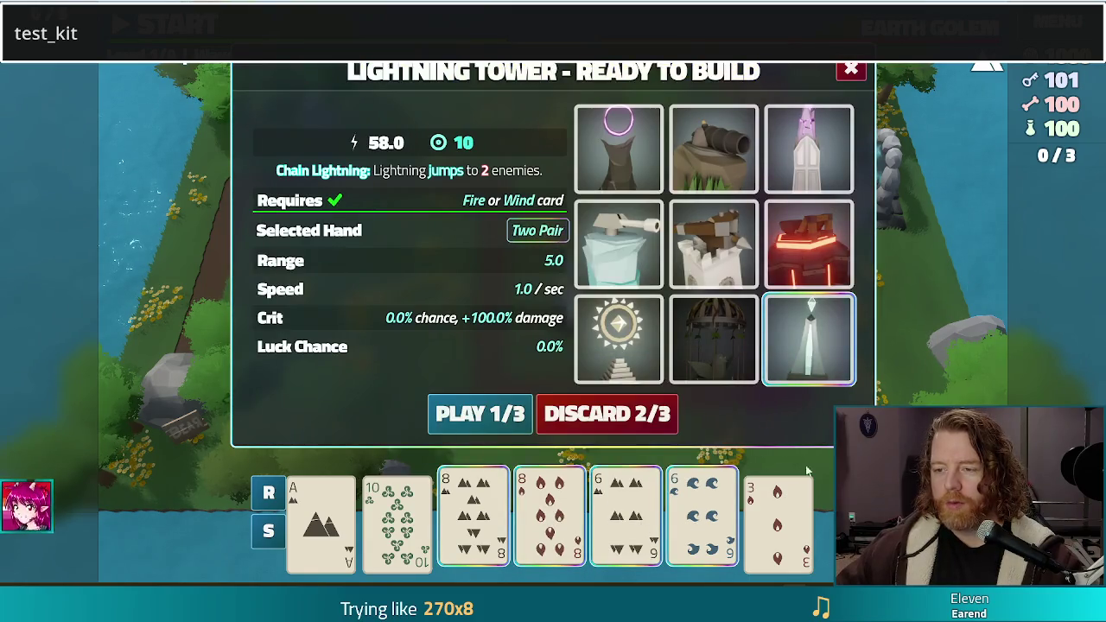
click(807, 244)
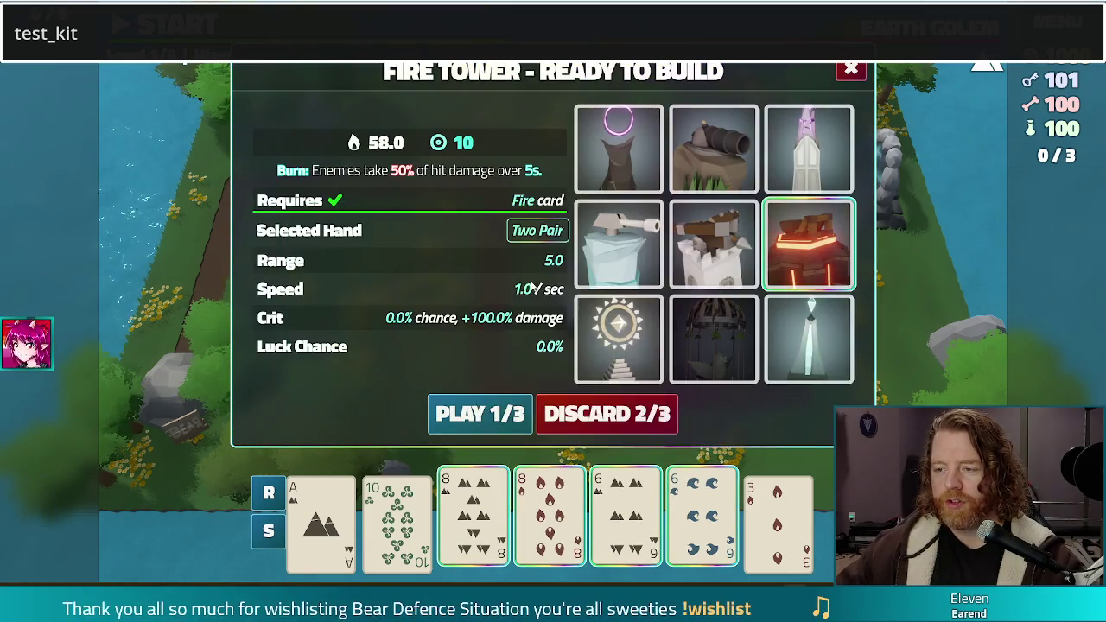
click(480, 414)
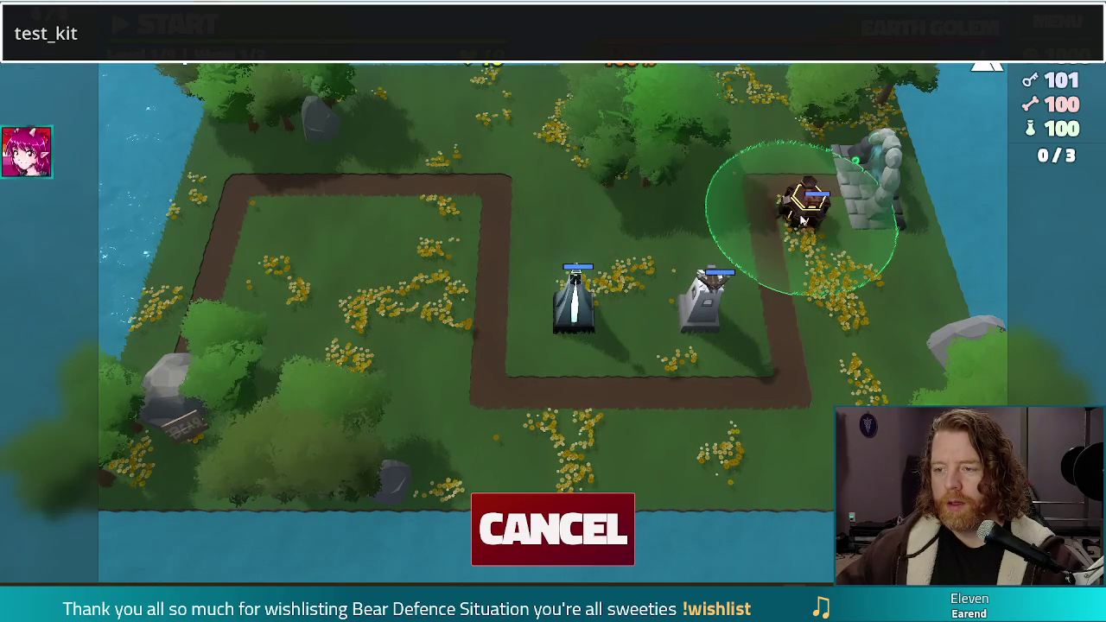
click(803, 222)
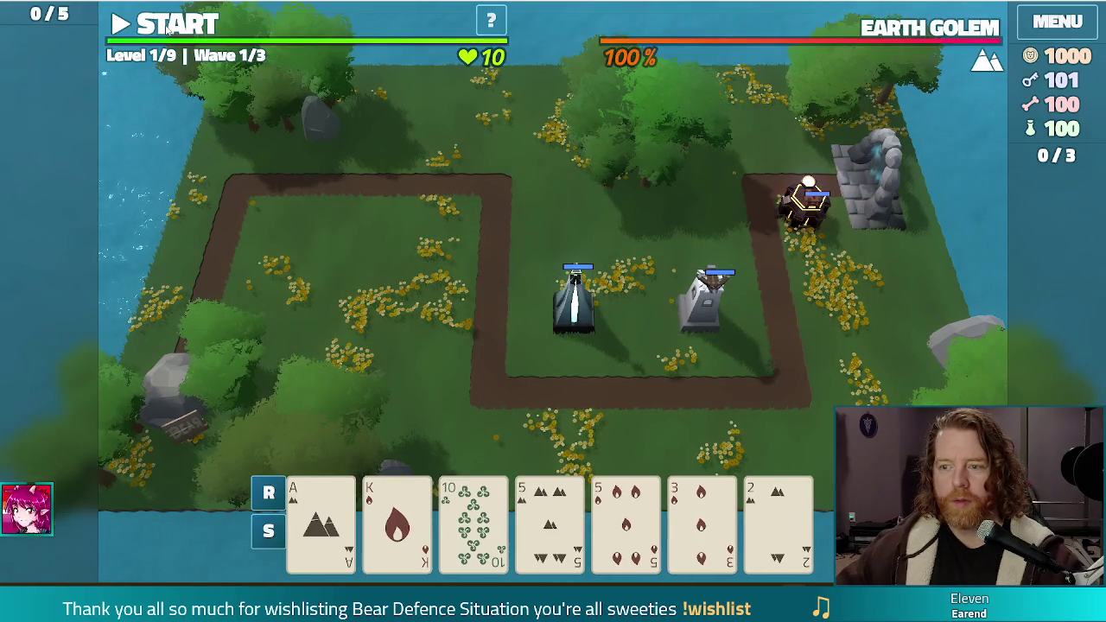
Start wave 1 and dismiss the Wave Complete summary once gold reaches 1102
click(170, 28)
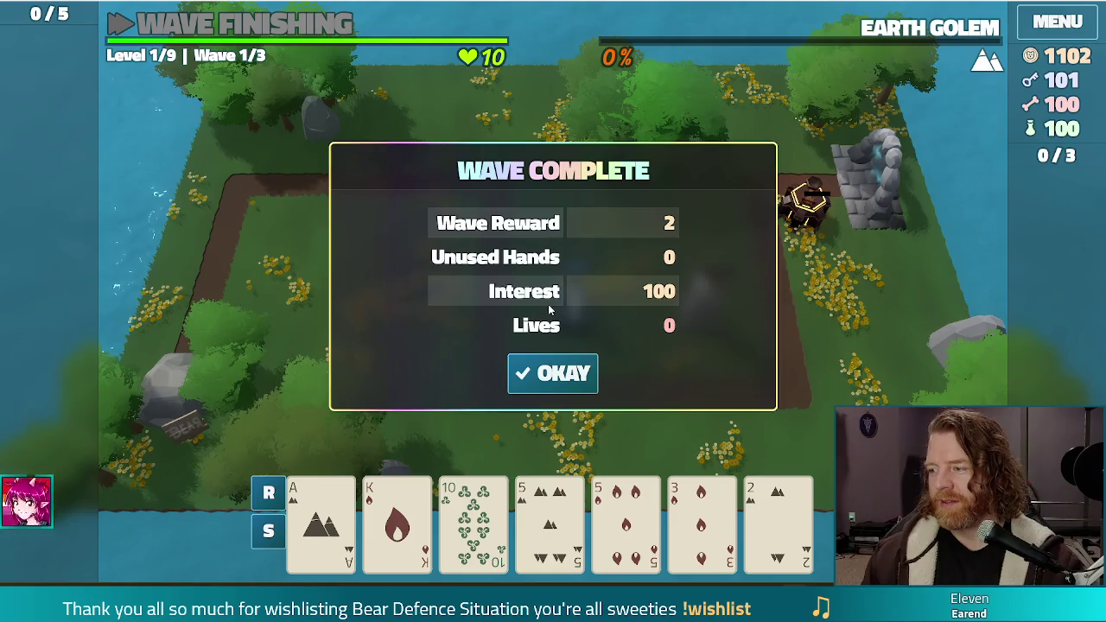
click(553, 387)
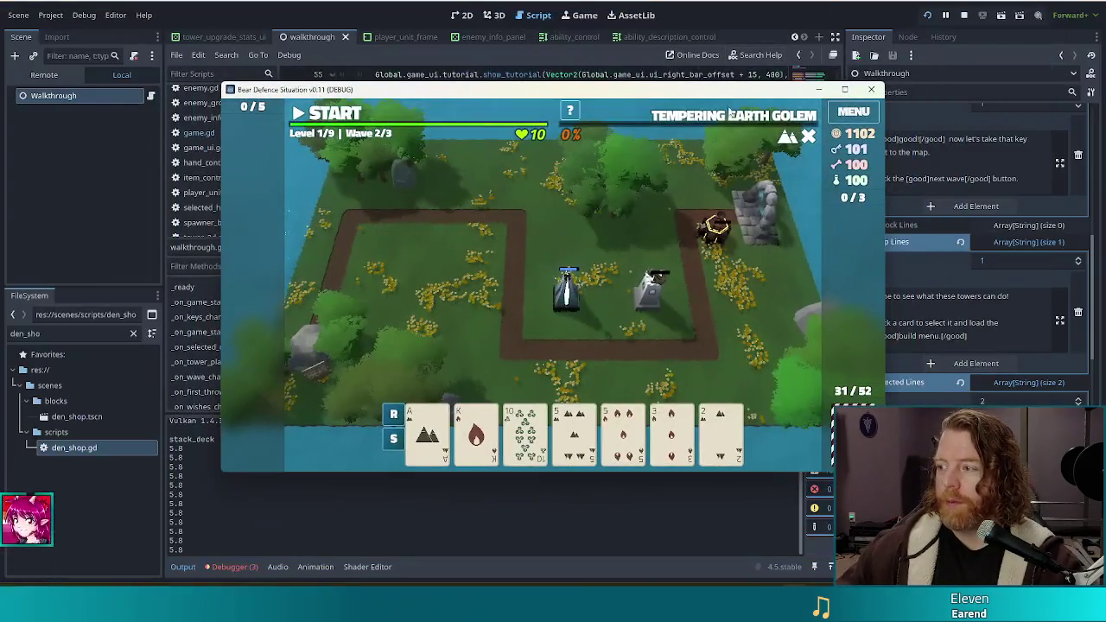
mouse_move(652, 127)
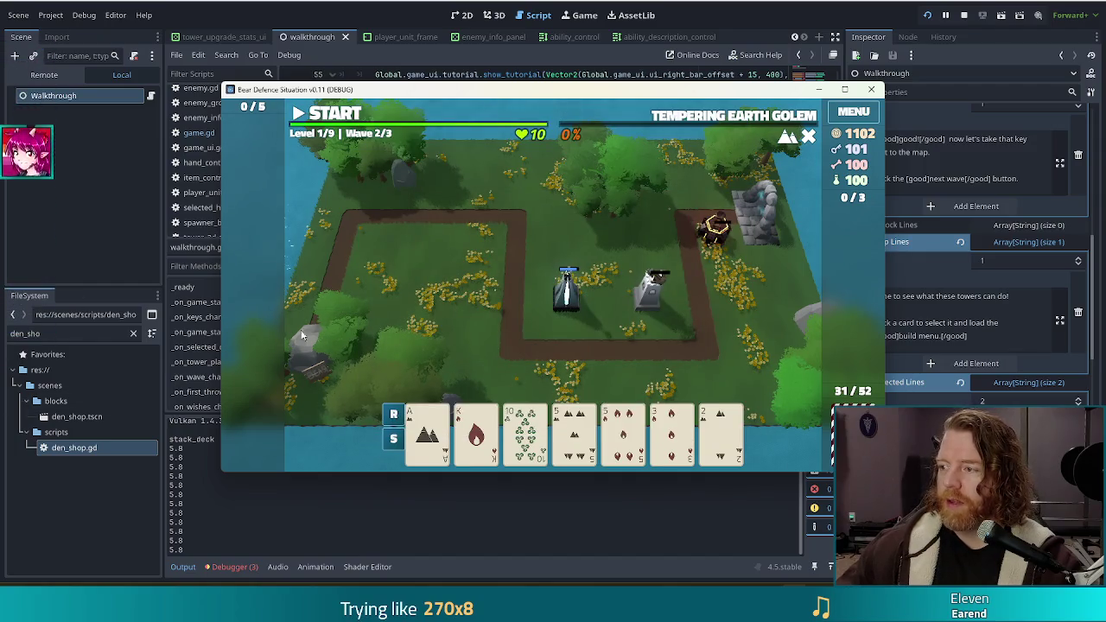
Drag the game window up and left to expose more of the editor's property panel
mouse_move(742, 96)
mouse_down()
mouse_move(687, 90)
mouse_move(695, 84)
mouse_up()
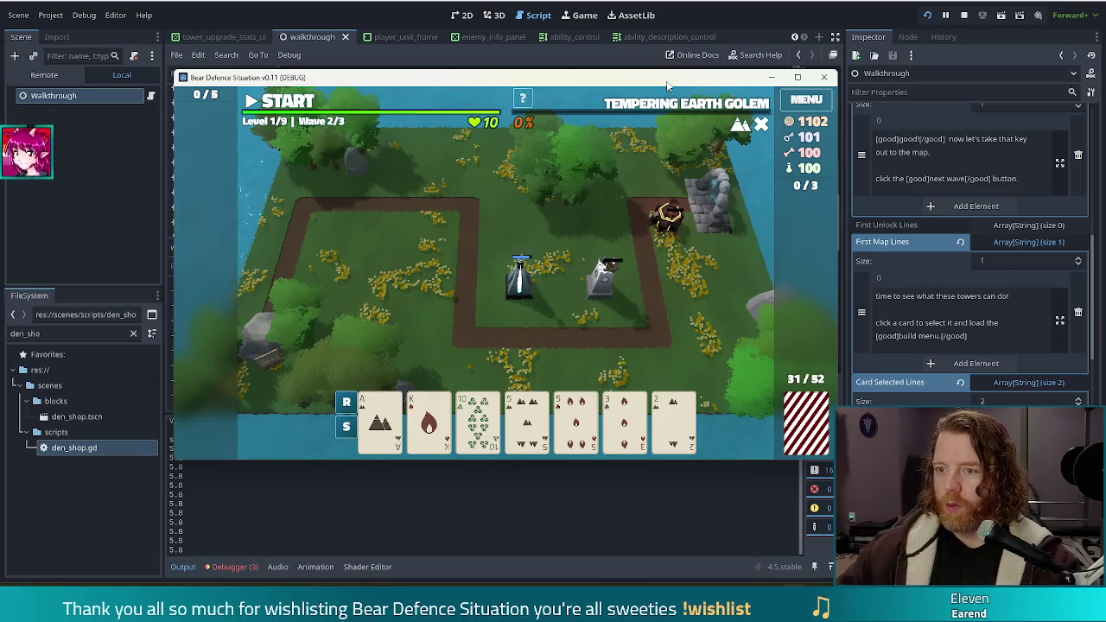
Run the highlight command in the in-game console to show cyan arrows above hand cards
key(quoteleft)
text(highlight)
key(Return)
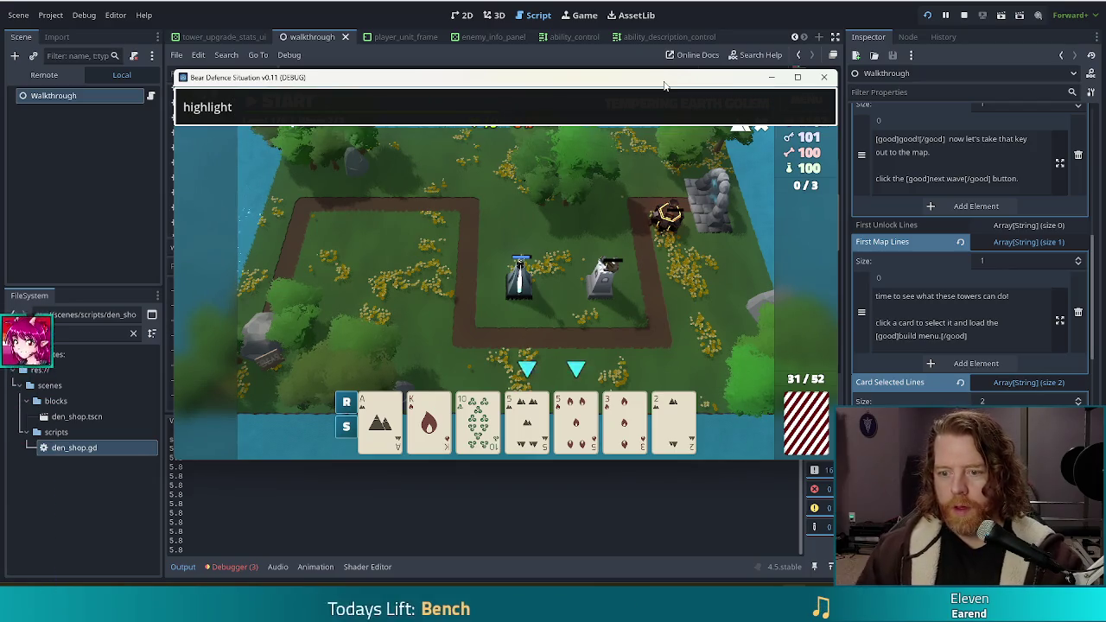
key(quoteleft)
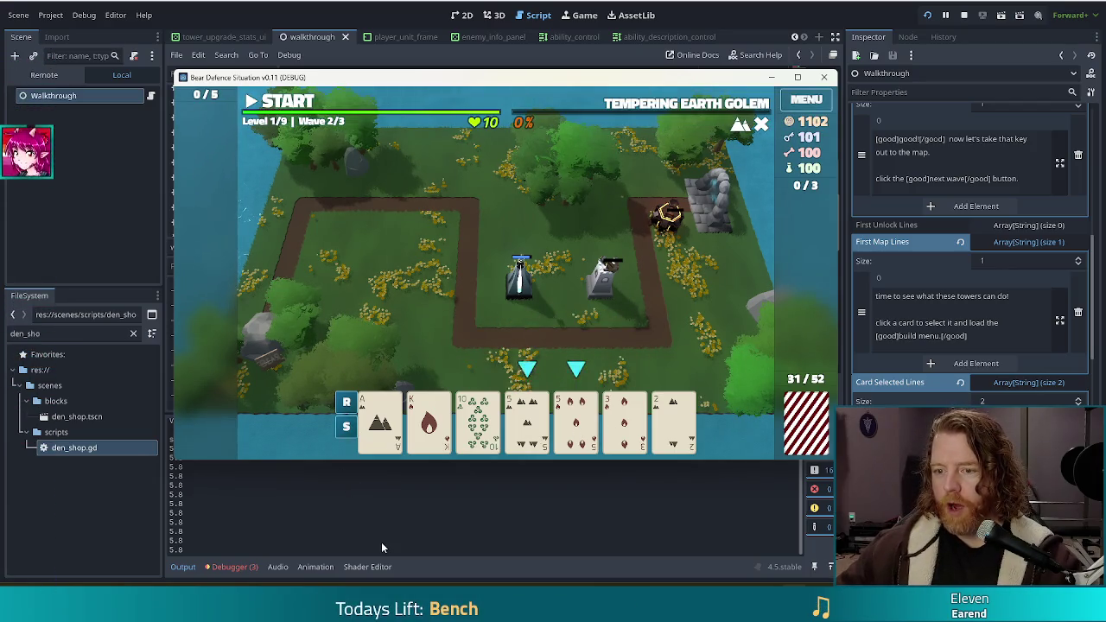
Switch to Chrome and close the One Rep Max Calculator window
click(798, 78)
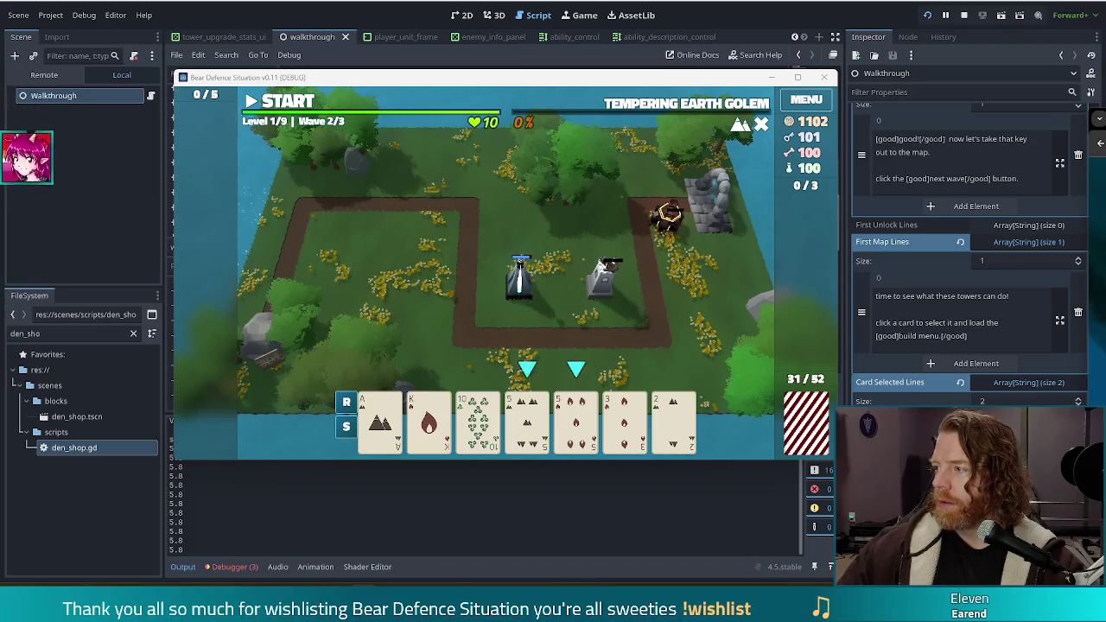
key(alt+Tab)
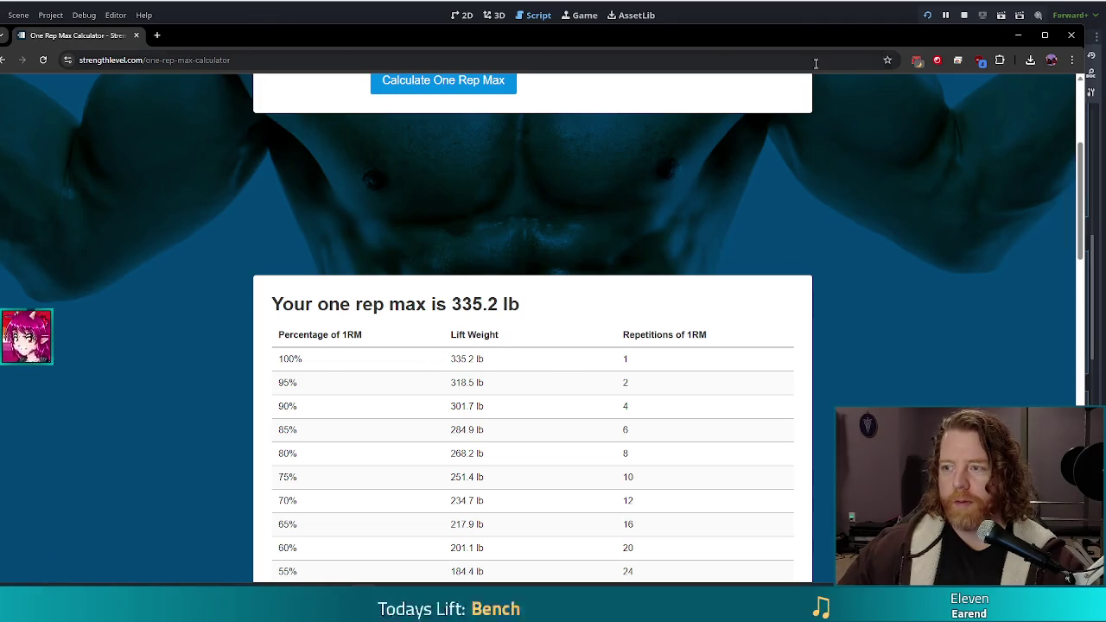
click(1072, 34)
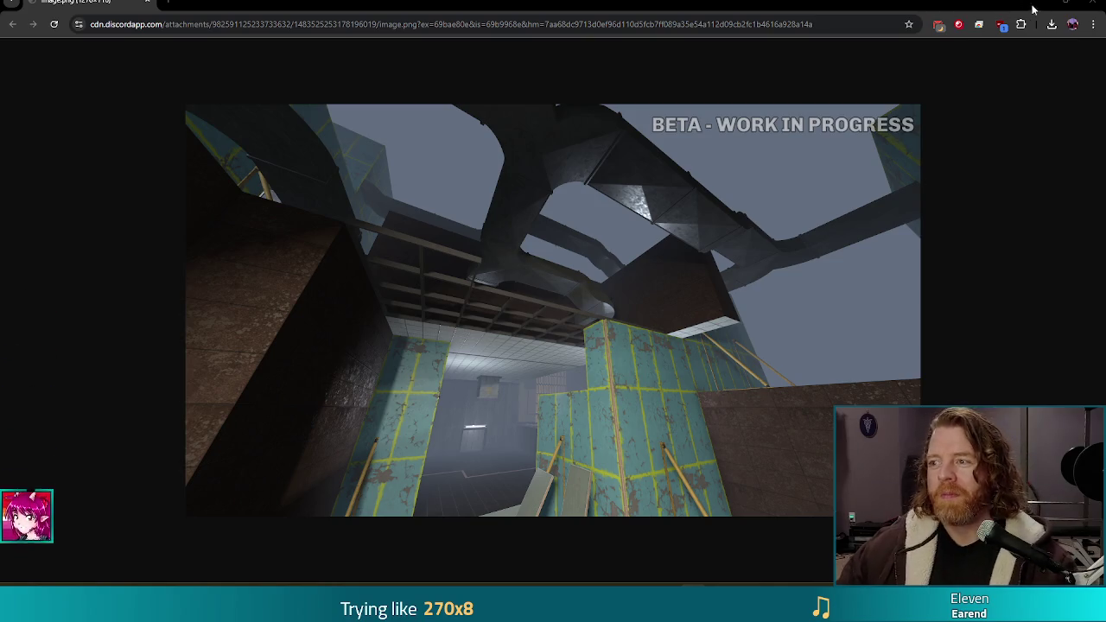
Close the shared BETA level screenshot to return to the game window
click(1093, 3)
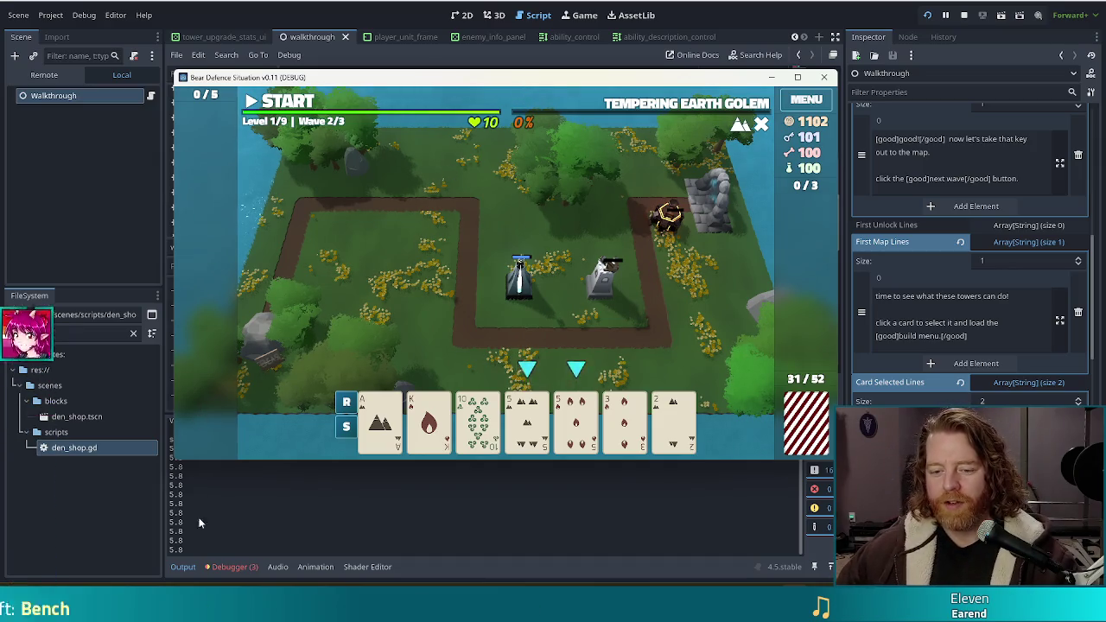
Review the debugger errors, filter FileSystem for lightning, and open tower_lightning.tscn
click(231, 566)
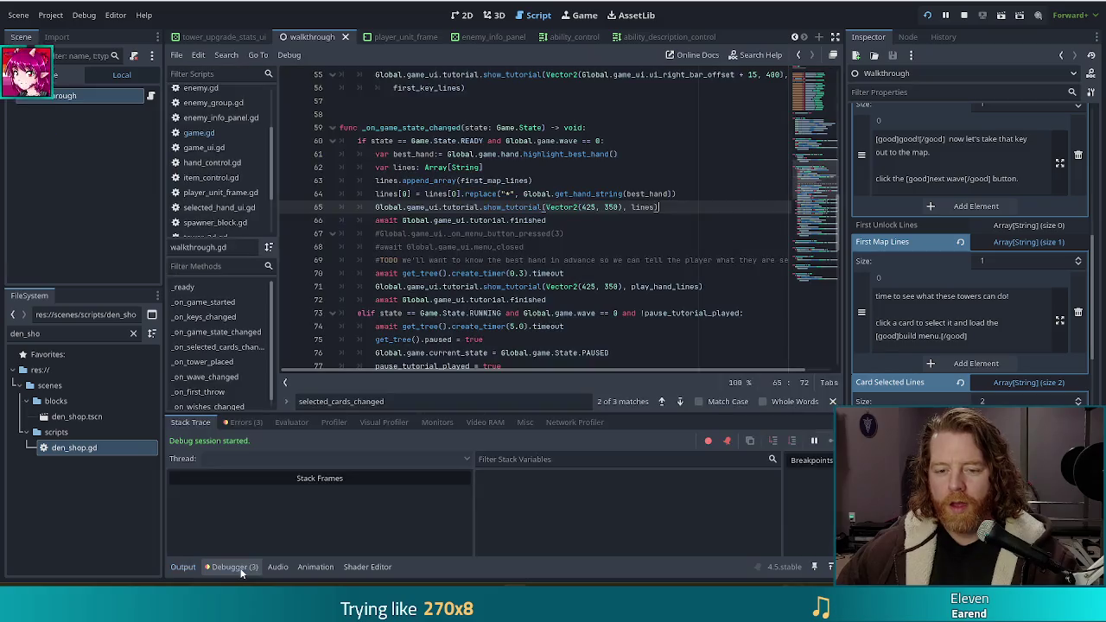
click(245, 422)
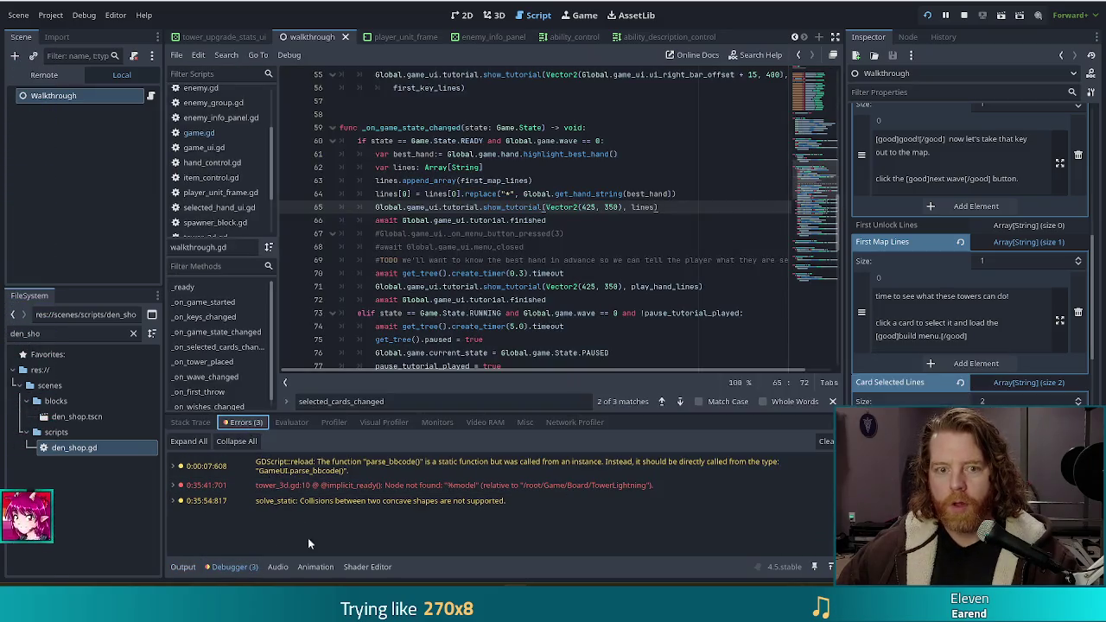
double_click(62, 333)
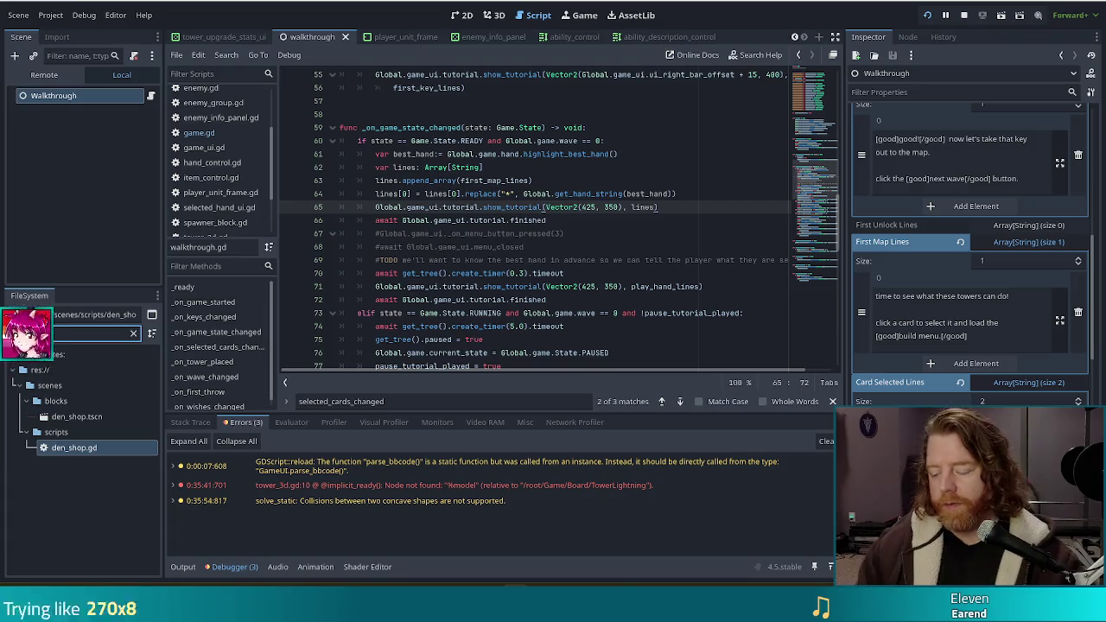
text(lightn)
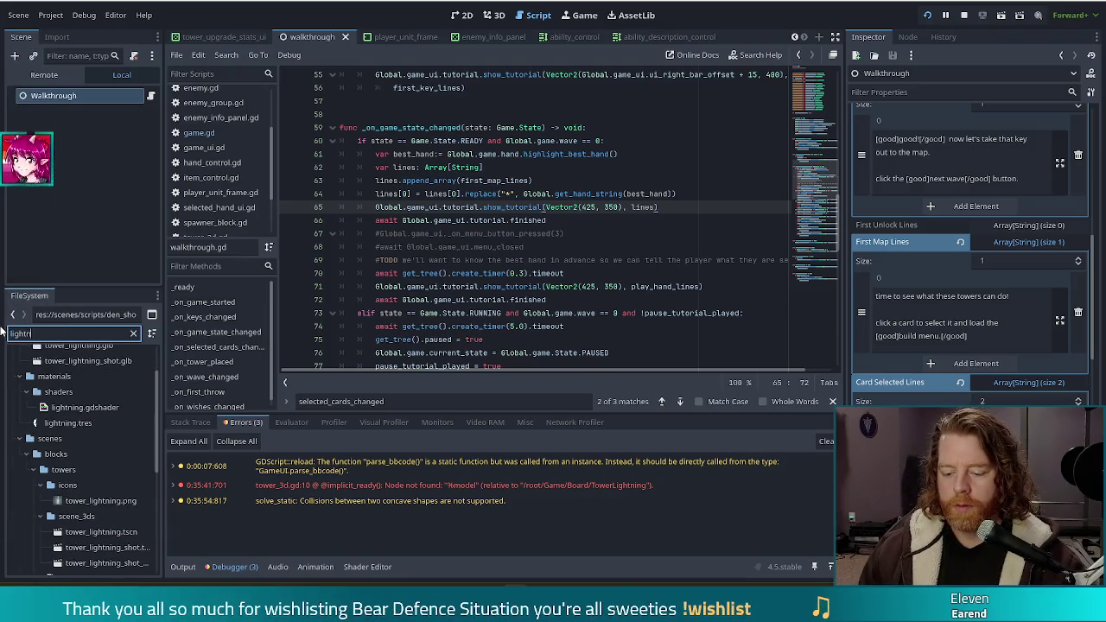
text(ing ts)
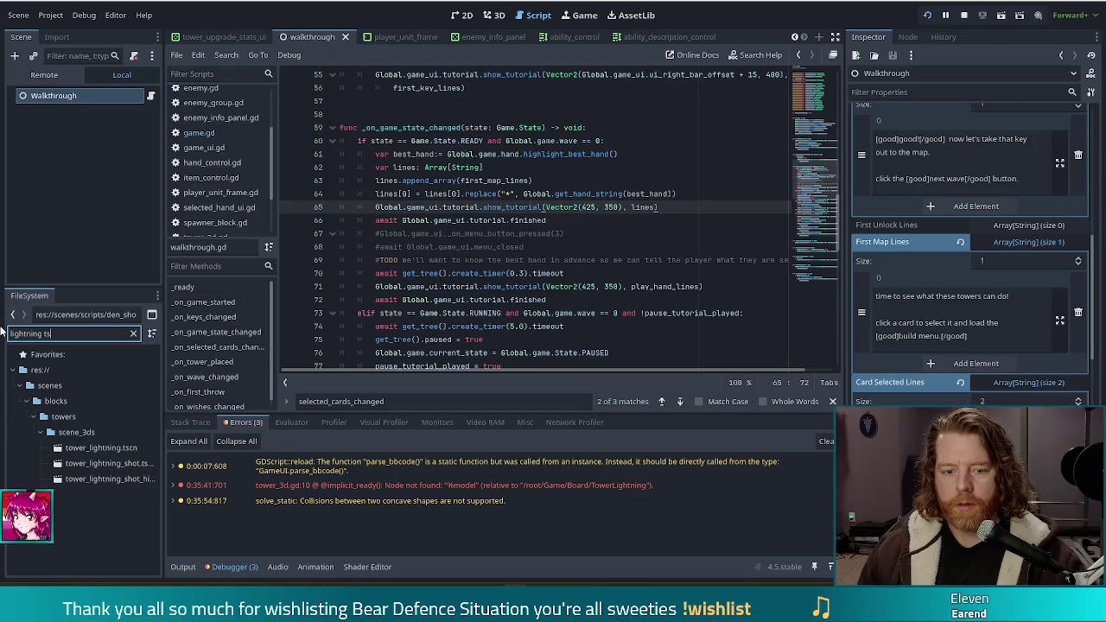
double_click(100, 447)
click(47, 188)
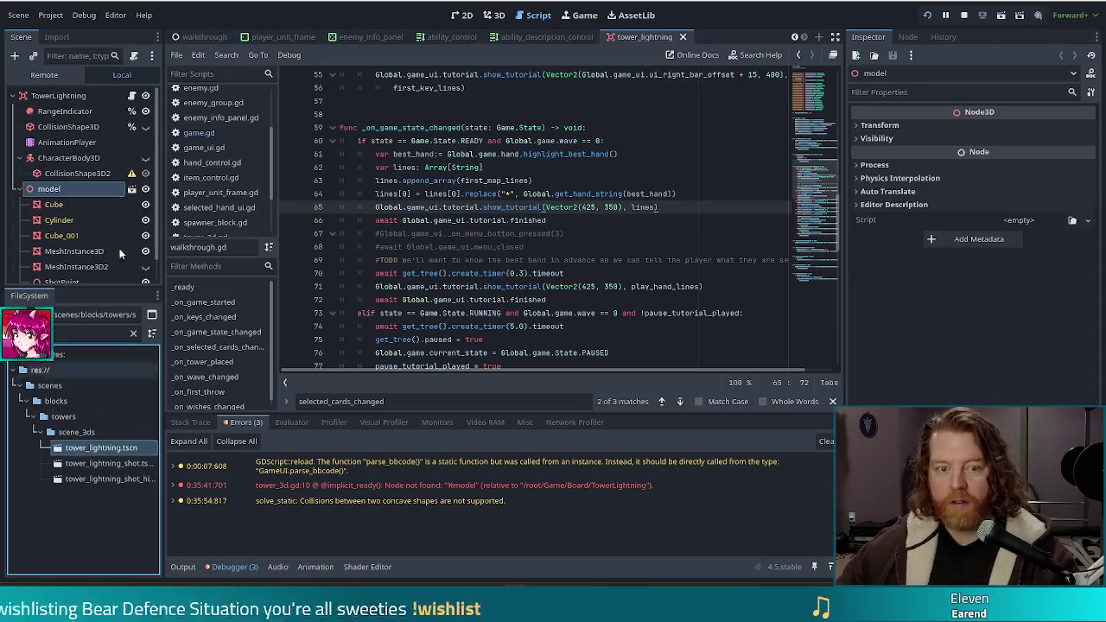
Mark the model node Access as Unique Name, save and close tower_lightning, and stop the game
right_click(41, 188)
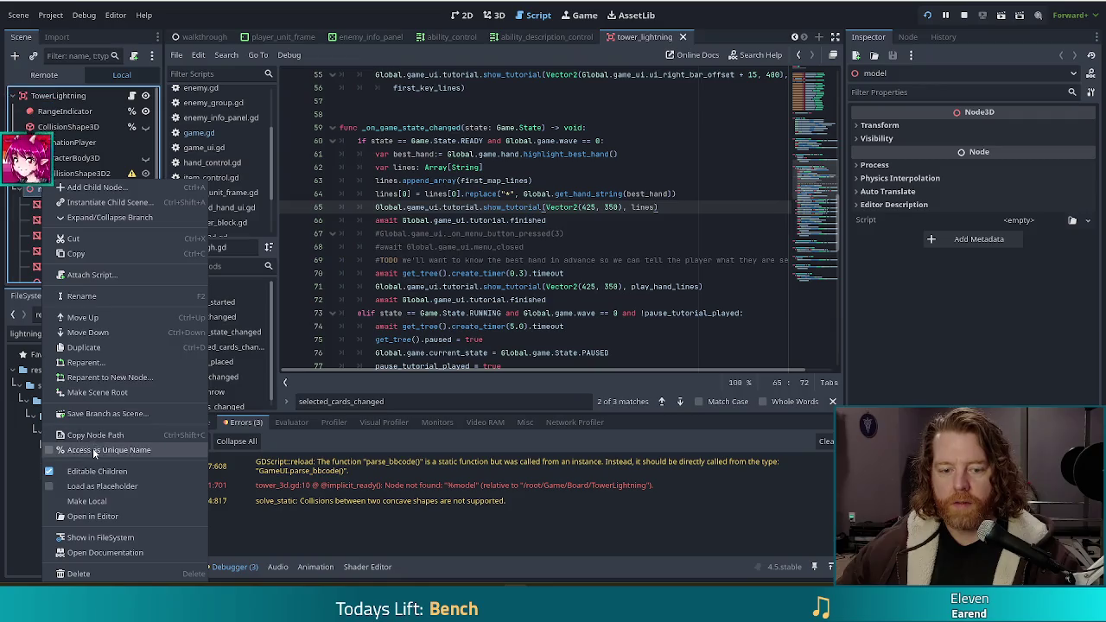
click(103, 444)
key(ctrl+s)
click(691, 37)
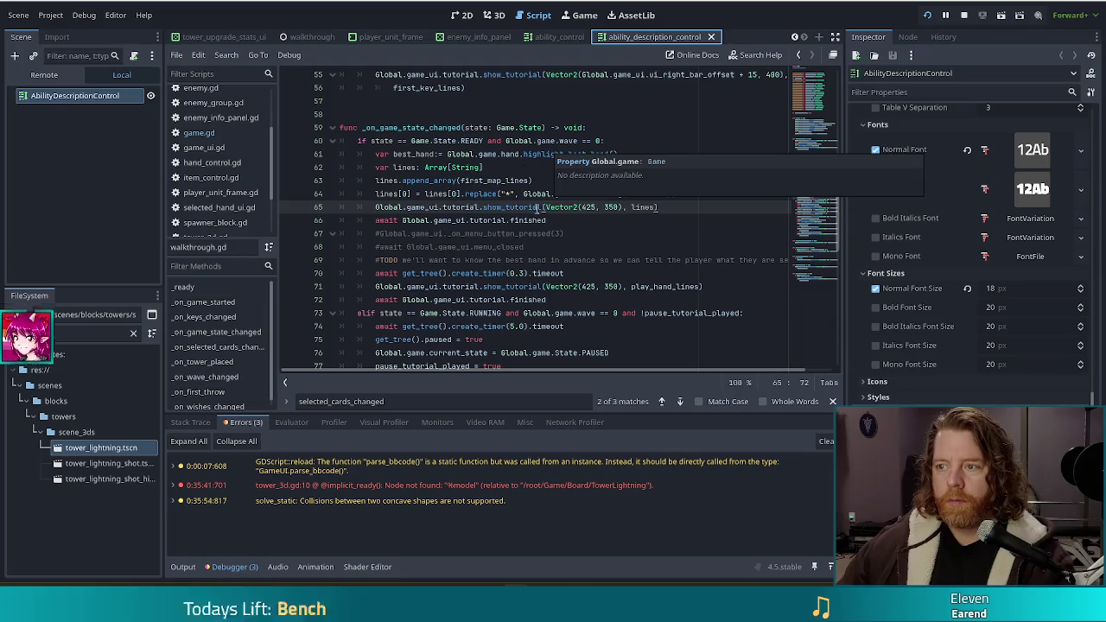
click(964, 15)
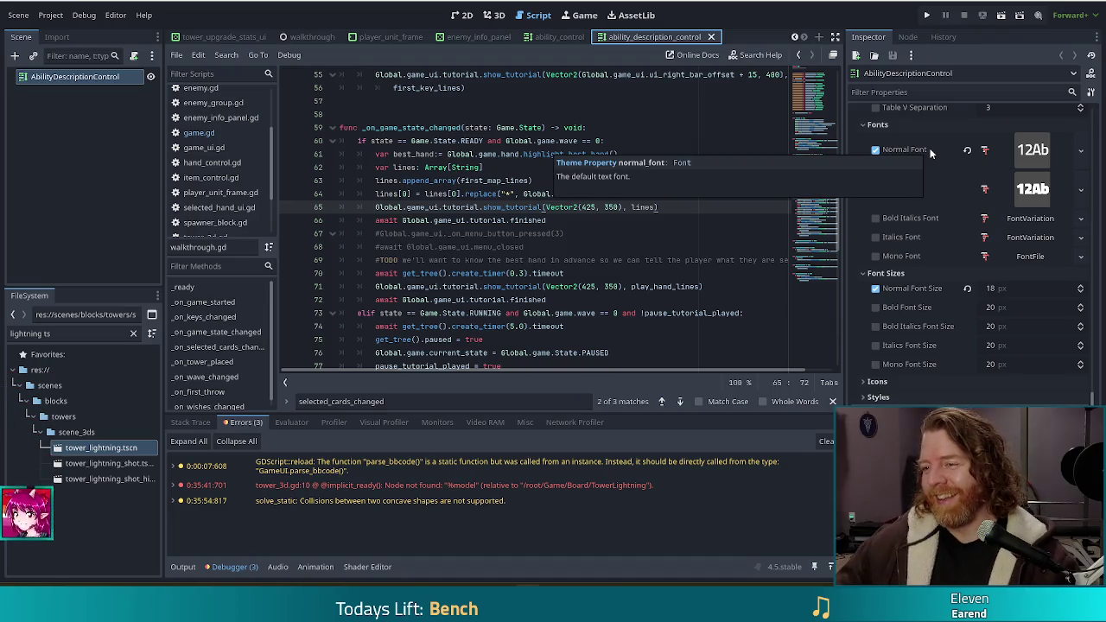
Look over lines 60–69 of the game script, then run the project to test it
click(768, 231)
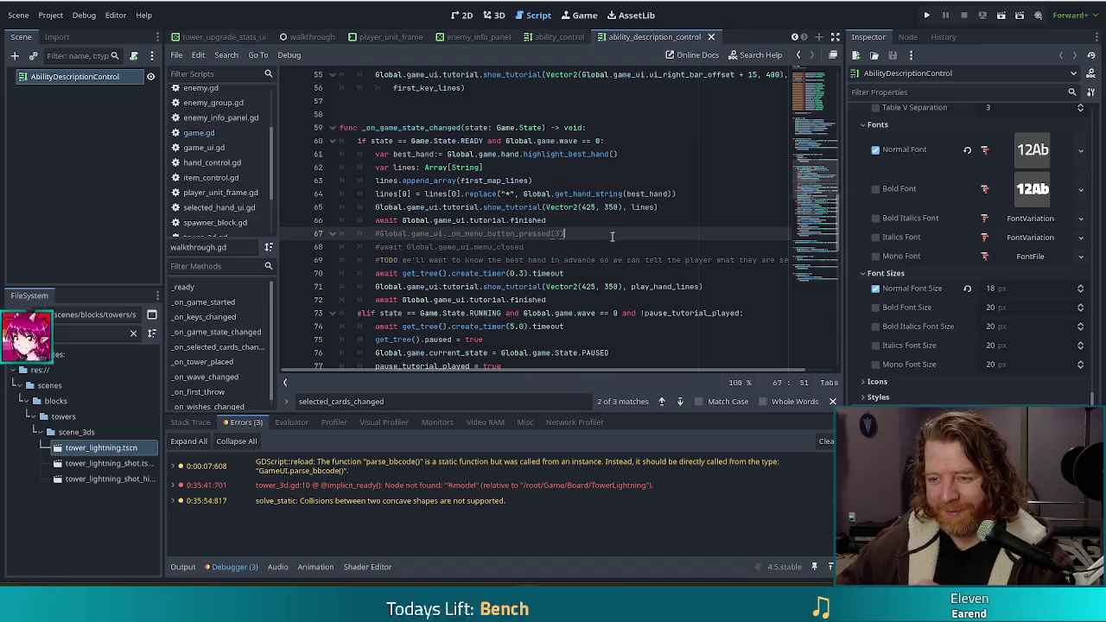
click(600, 259)
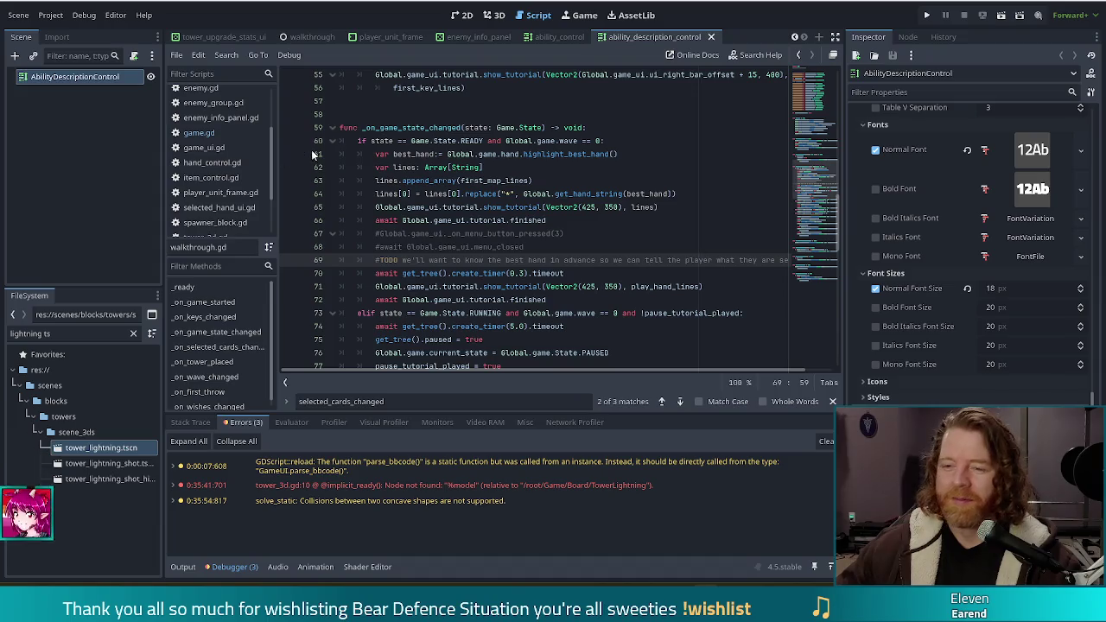
click(487, 233)
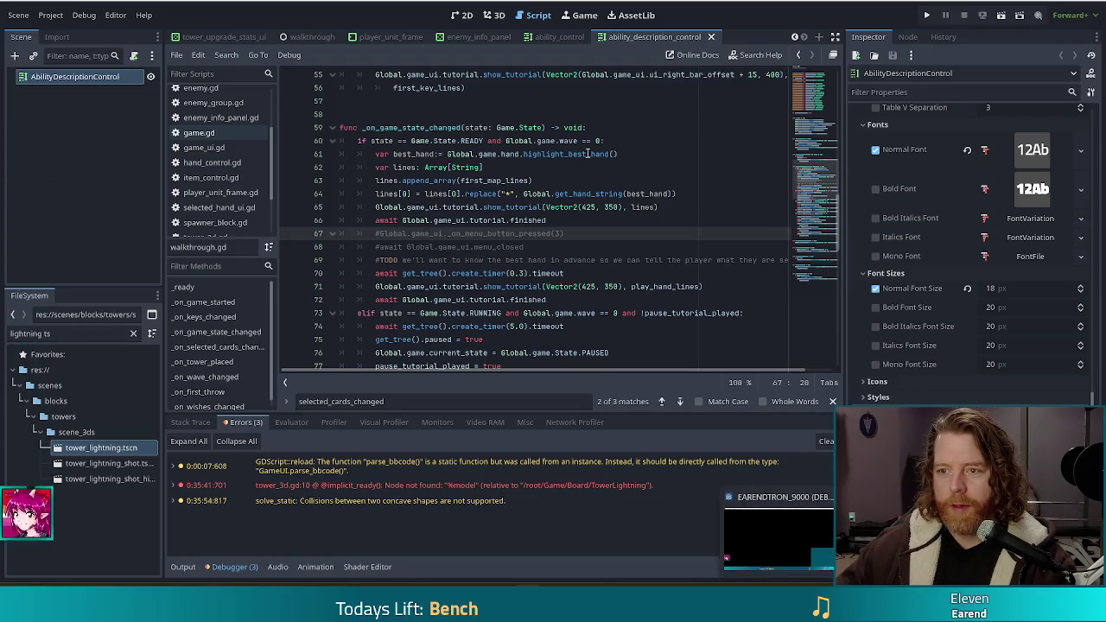
click(622, 141)
click(926, 14)
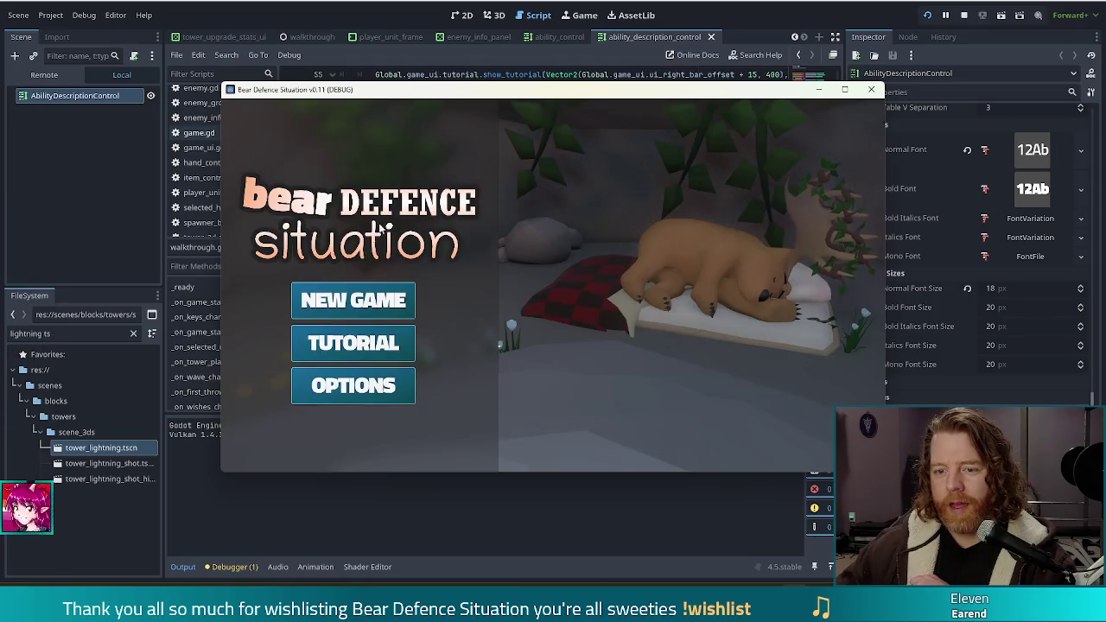
Start a New Game, play-test level 1's first wave, then close the game window
click(353, 299)
mouse_move(748, 118)
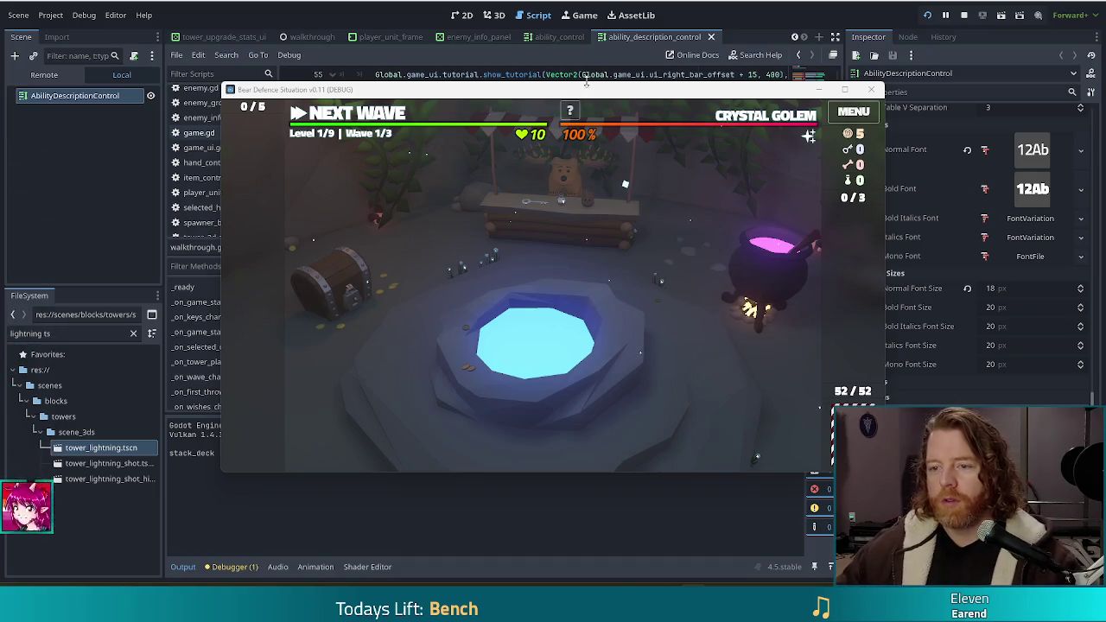
drag(736, 90, 689, 78)
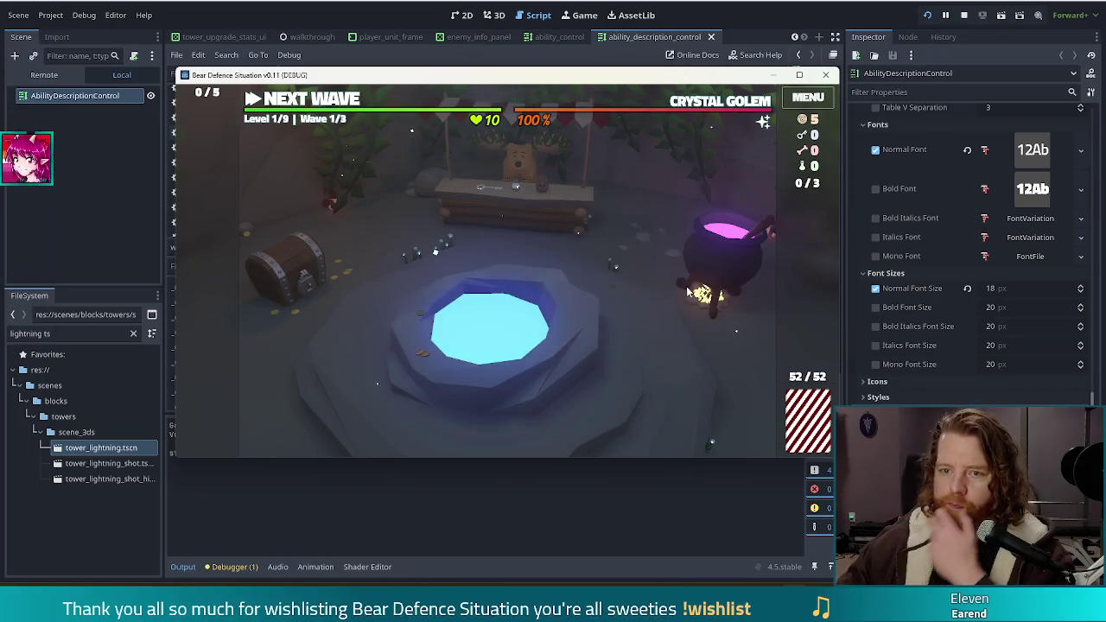
click(965, 15)
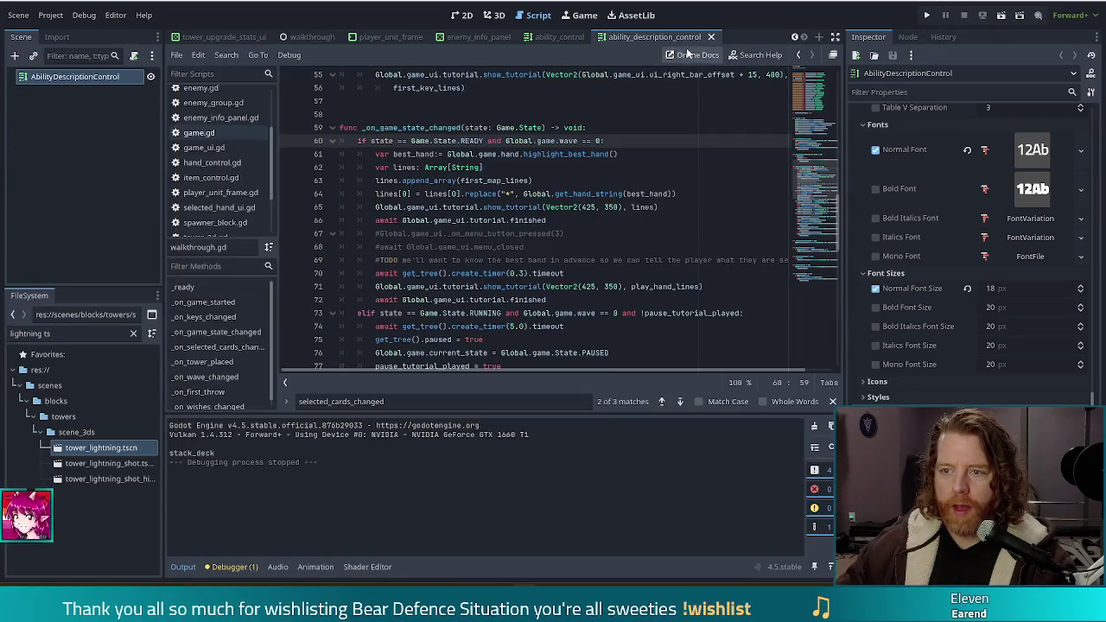
Close the ability_description_control, ability_control, enemy_info_panel and player_unit_frame script tabs
click(710, 37)
click(745, 37)
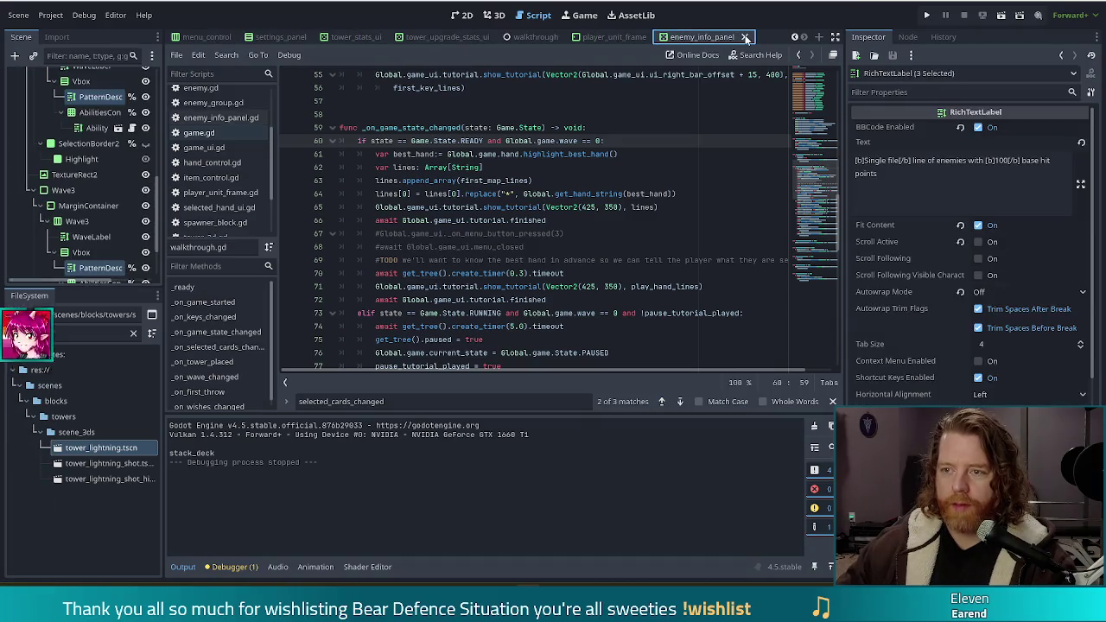
click(745, 37)
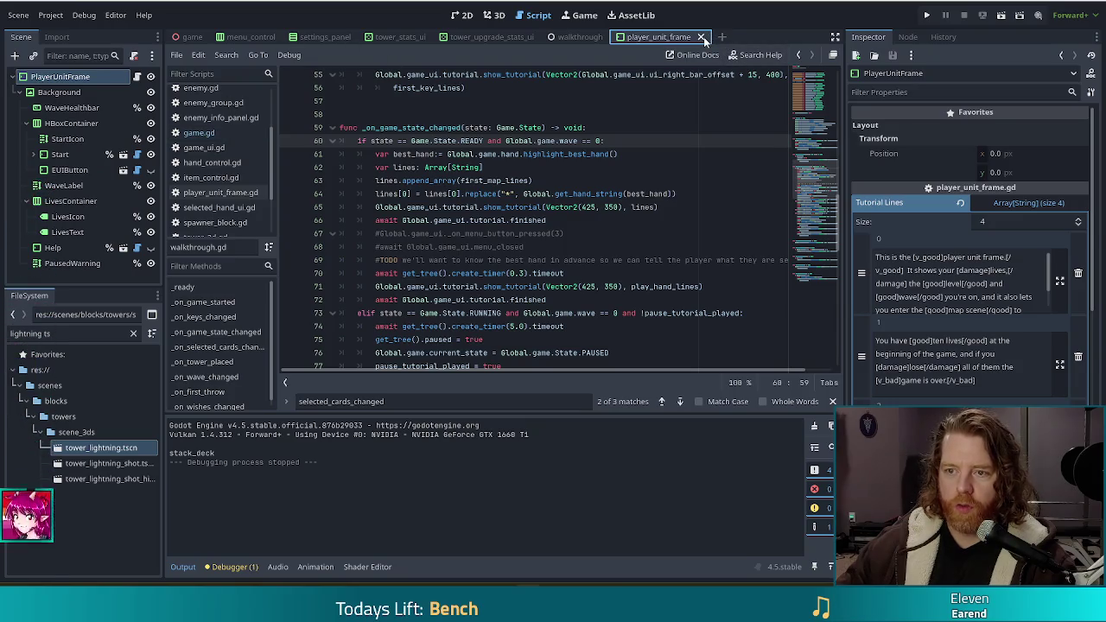
click(701, 38)
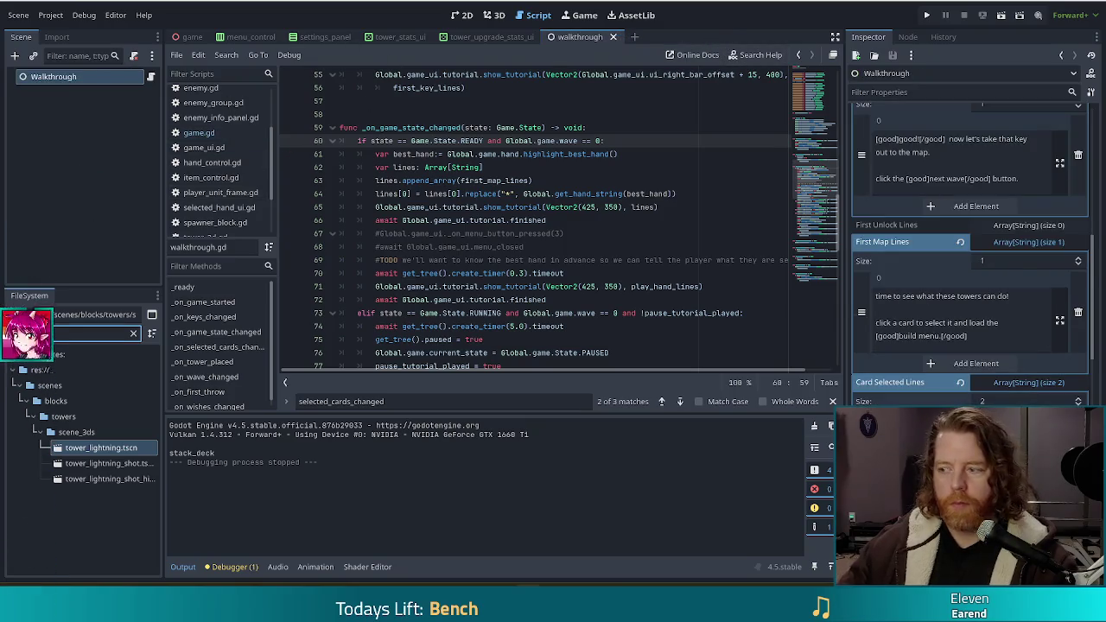
Filter the FileSystem by 'card' and open card_control.tscn
text(card)
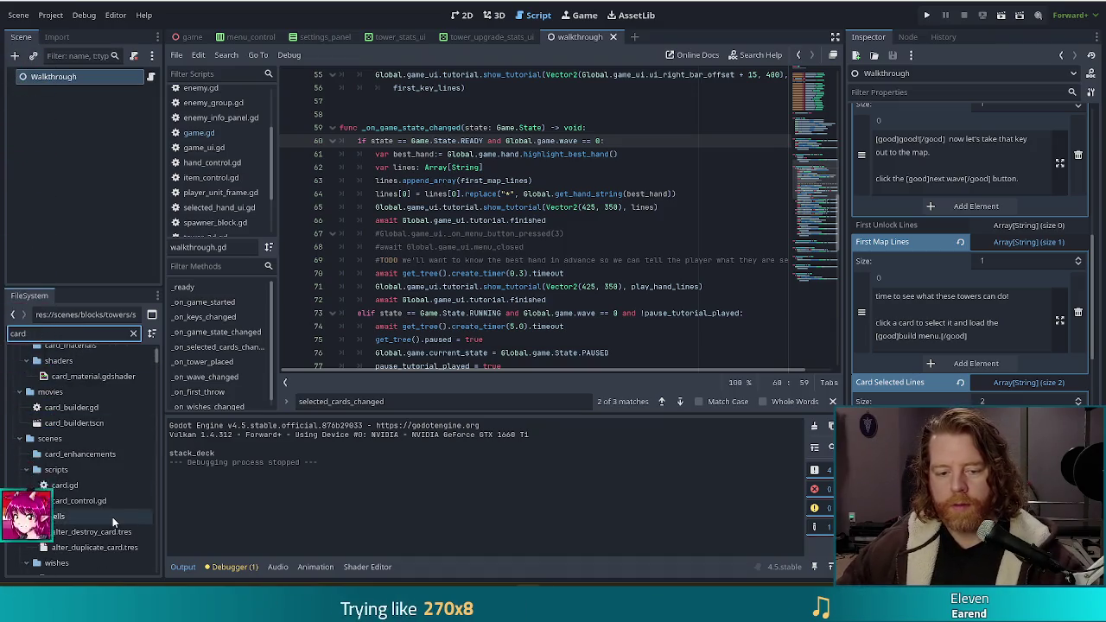
scroll(112, 521, down, 5)
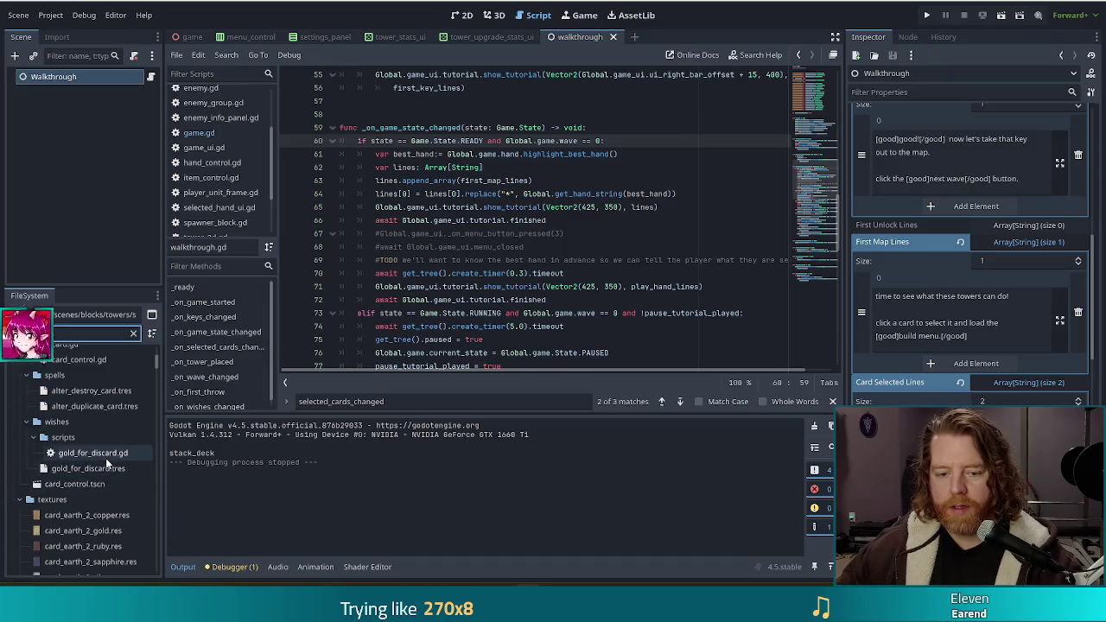
double_click(83, 482)
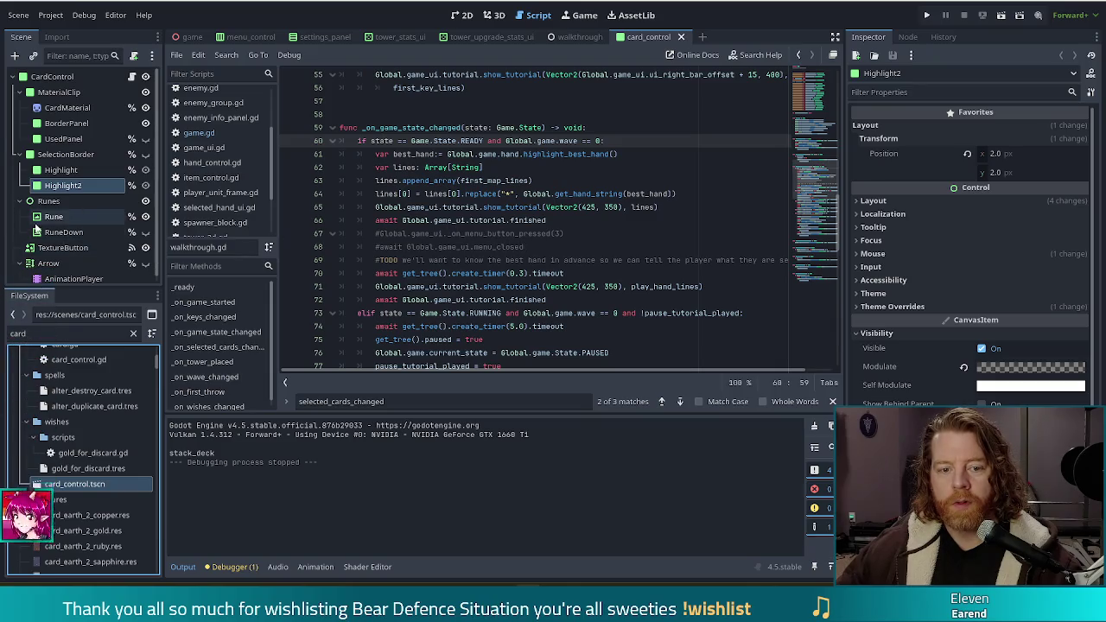
Select the Arrow node in card_control and show the card in the 2D workspace
click(138, 262)
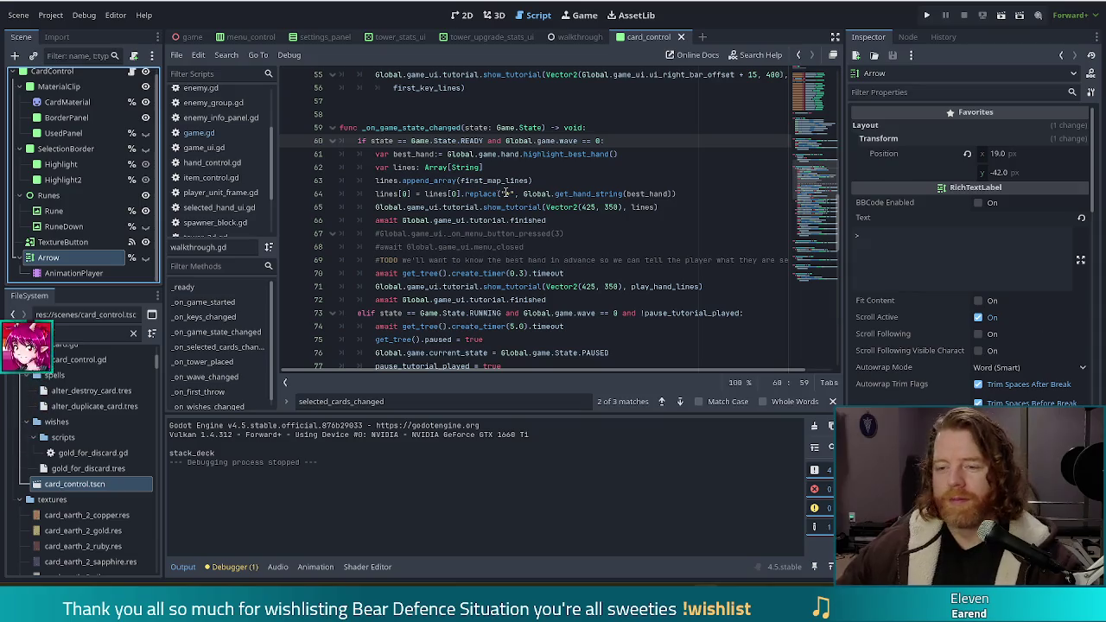
key(End)
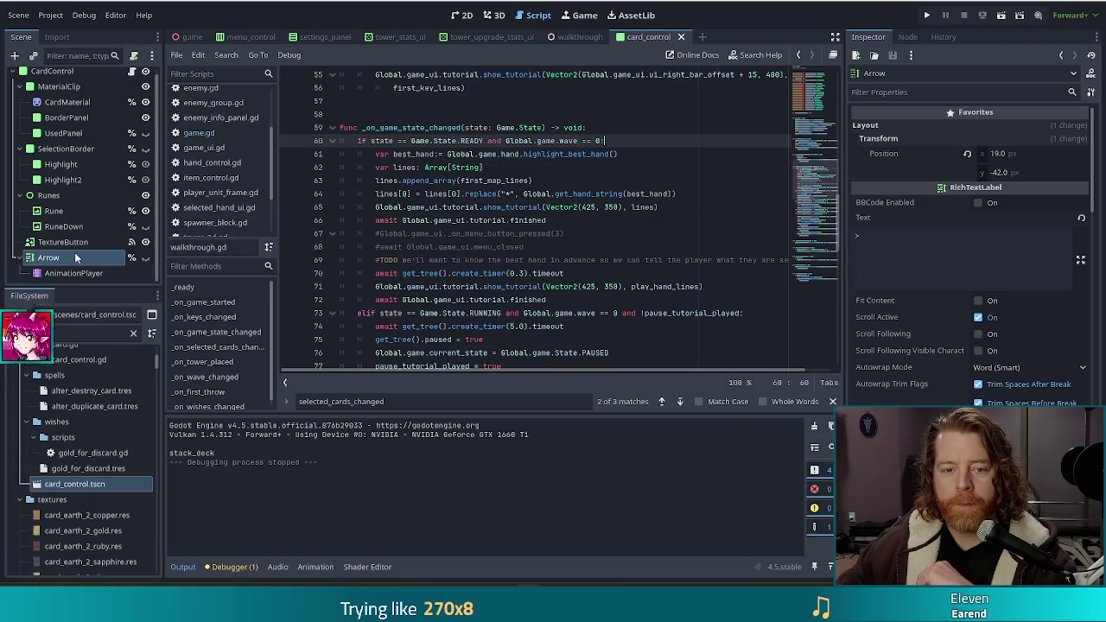
click(81, 258)
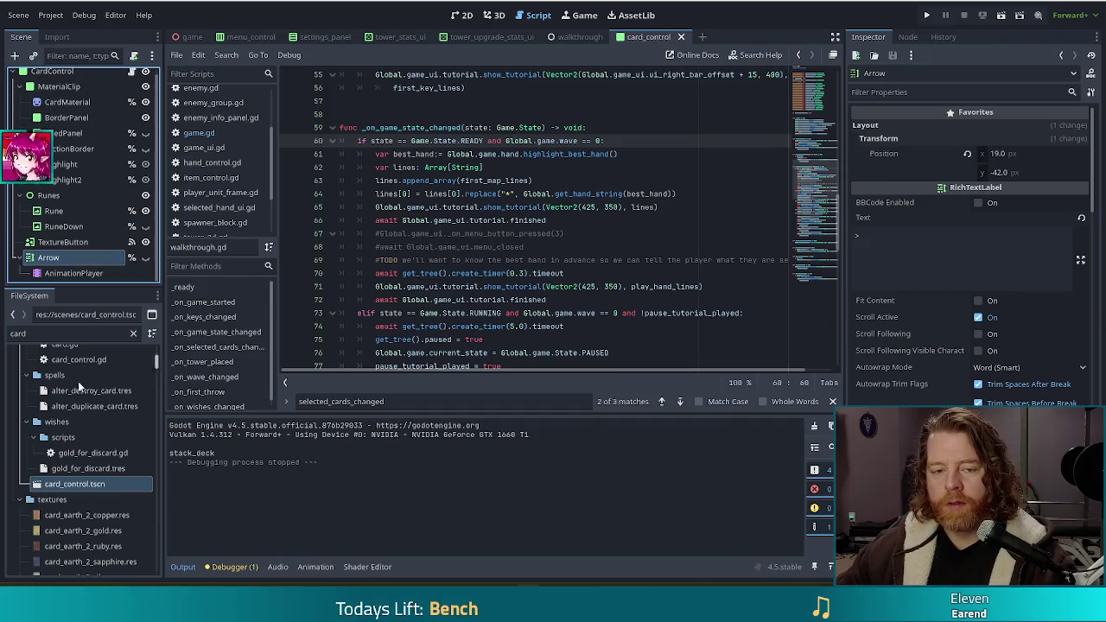
click(461, 15)
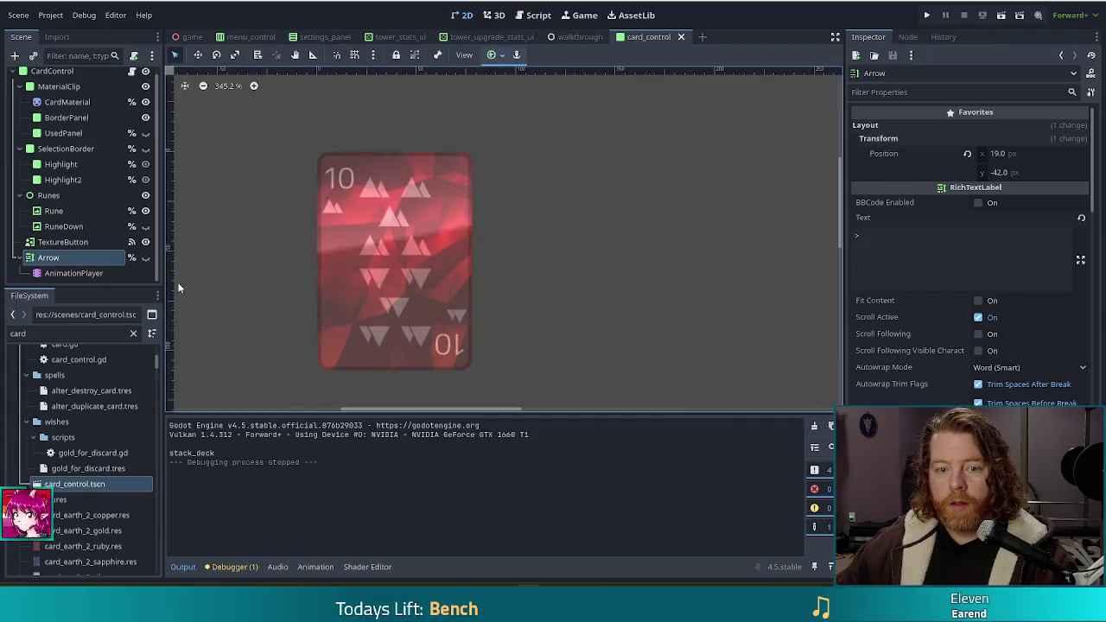
Make the Arrow node visible above the card and undo a trial rotation
scroll(402, 237, down, 3)
click(145, 257)
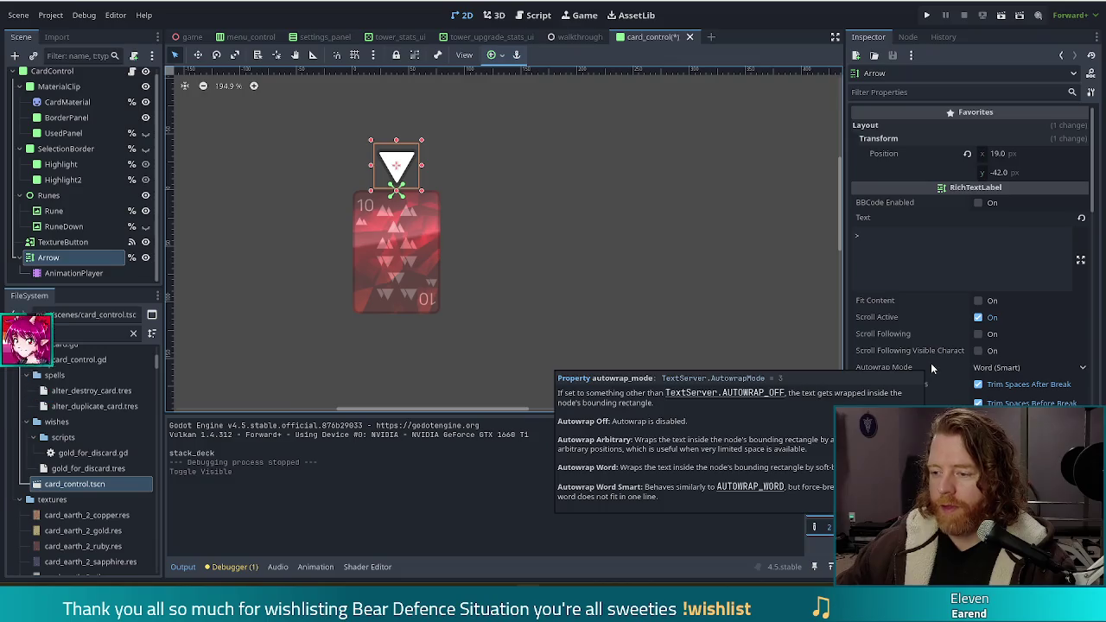
scroll(937, 371, down, 5)
scroll(940, 378, down, 5)
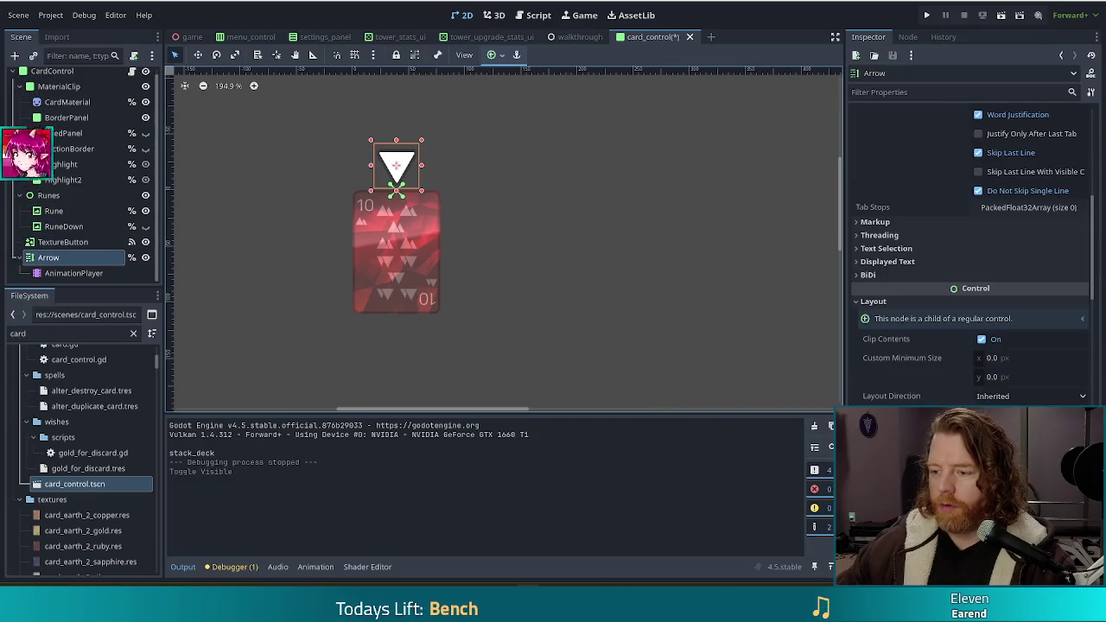
drag(1045, 395, 1051, 395)
key(ctrl+z)
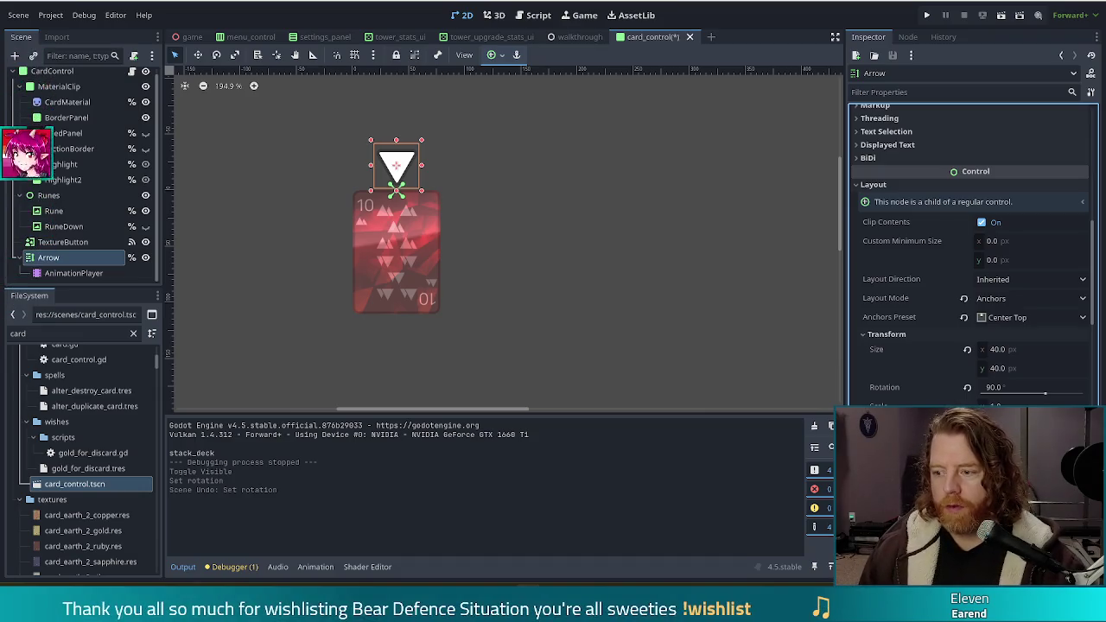
Move the Arrow's pivot, reset its rotation to 0, and check the new pivot
key(v)
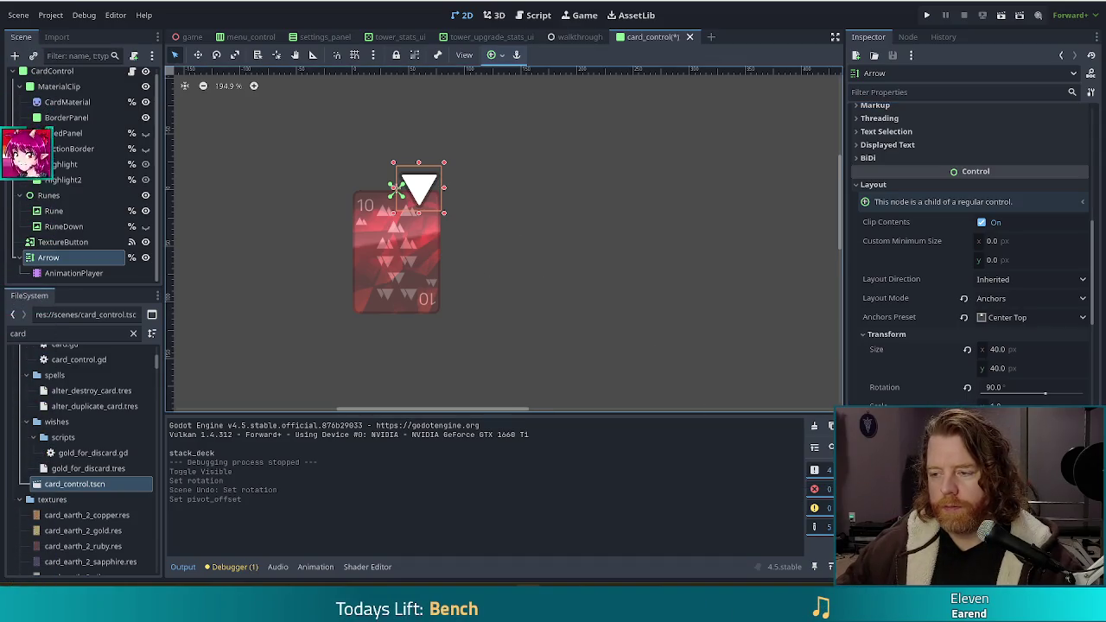
click(968, 387)
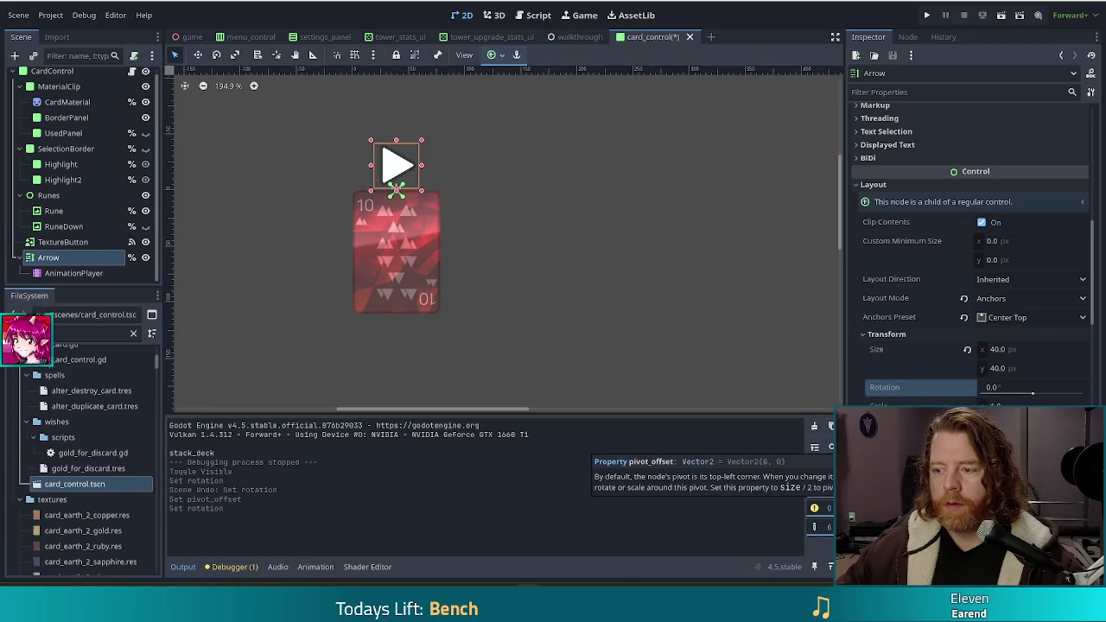
drag(1011, 389, 1041, 395)
key(ctrl+z)
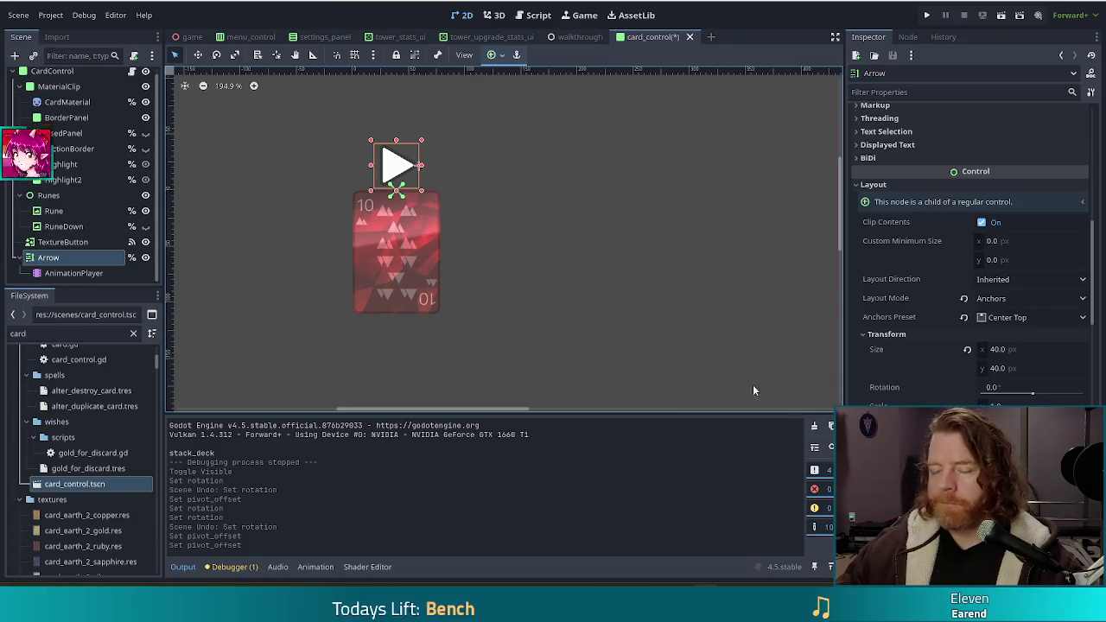
click(1026, 387)
Set the Arrow's rotation to 90 and its X position to 0
text(90)
key(Return)
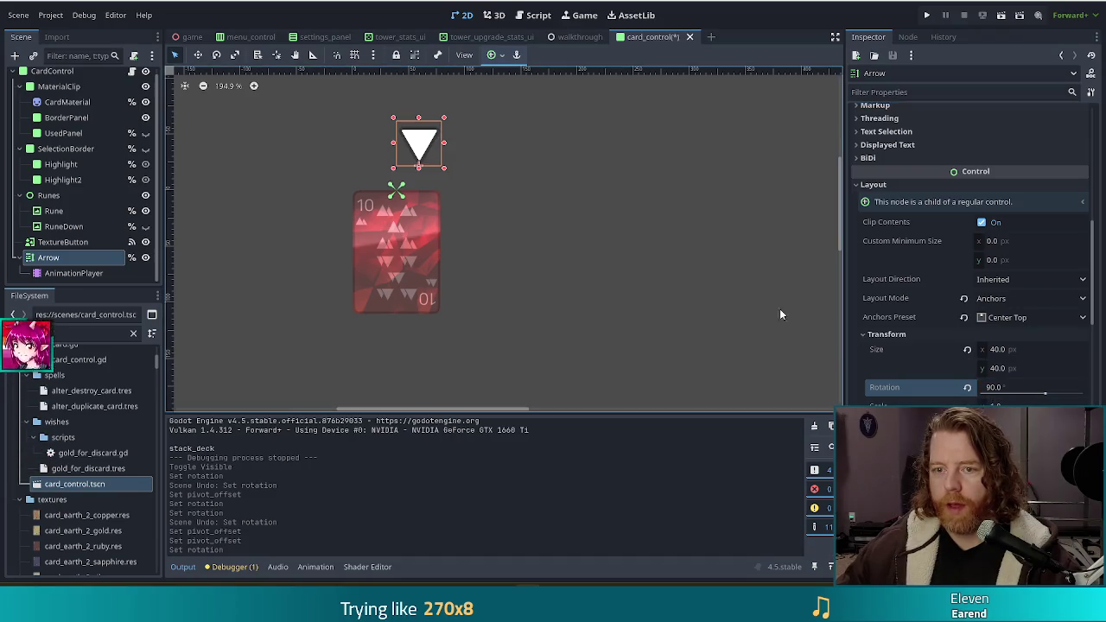
scroll(1056, 391, up, 10)
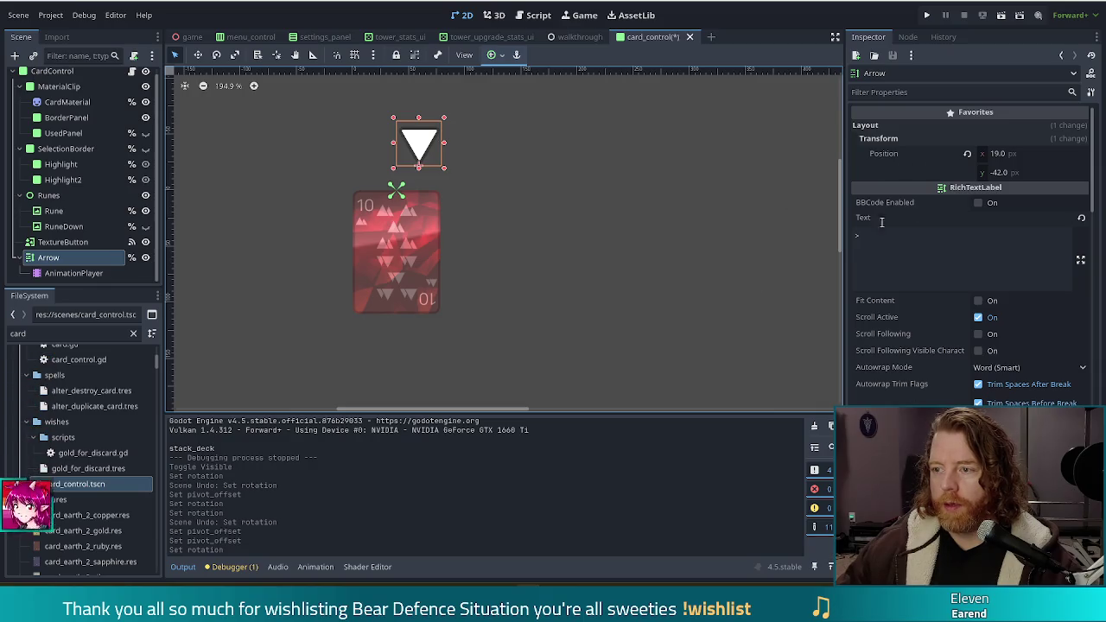
click(1005, 154)
text(0)
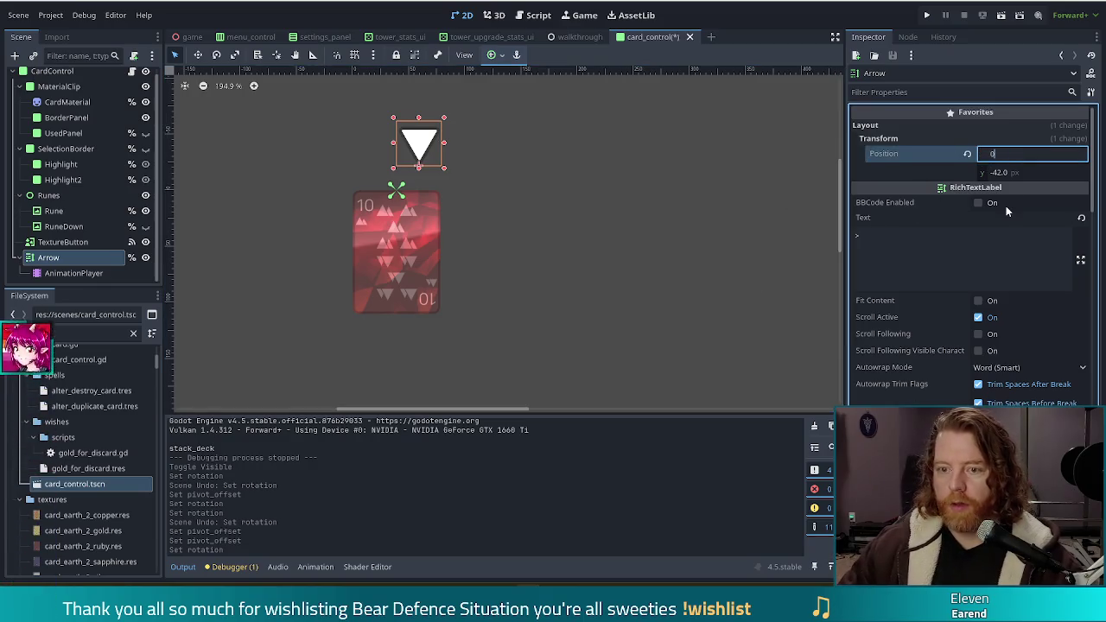
key(Return)
Set the Arrow's Y position to -22, then deselect it
click(1007, 172)
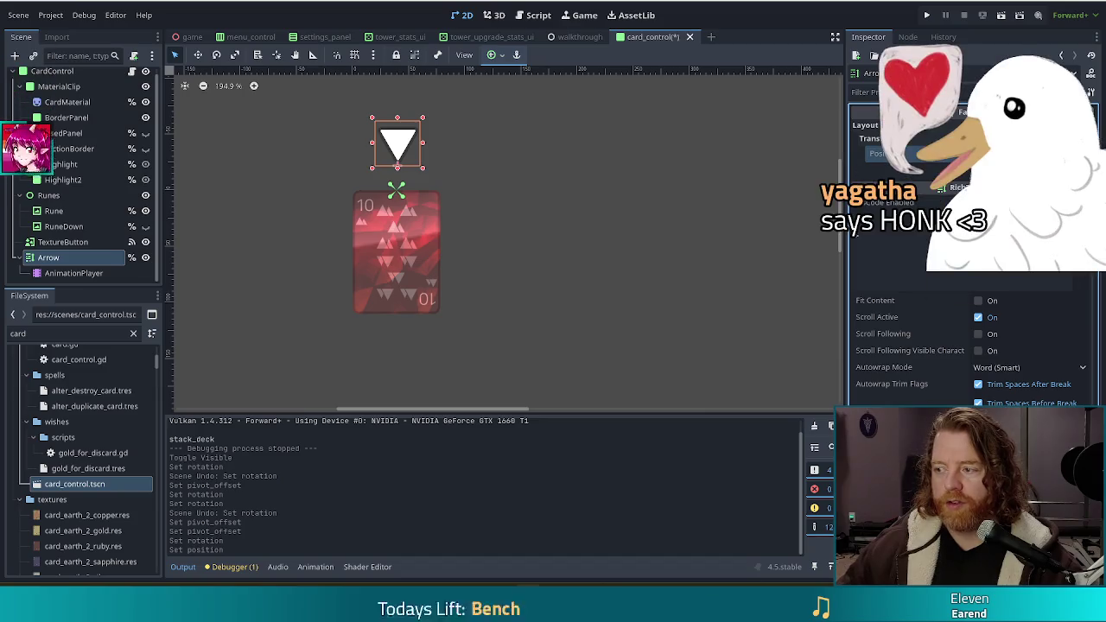
key(BackSpace)
text(-22)
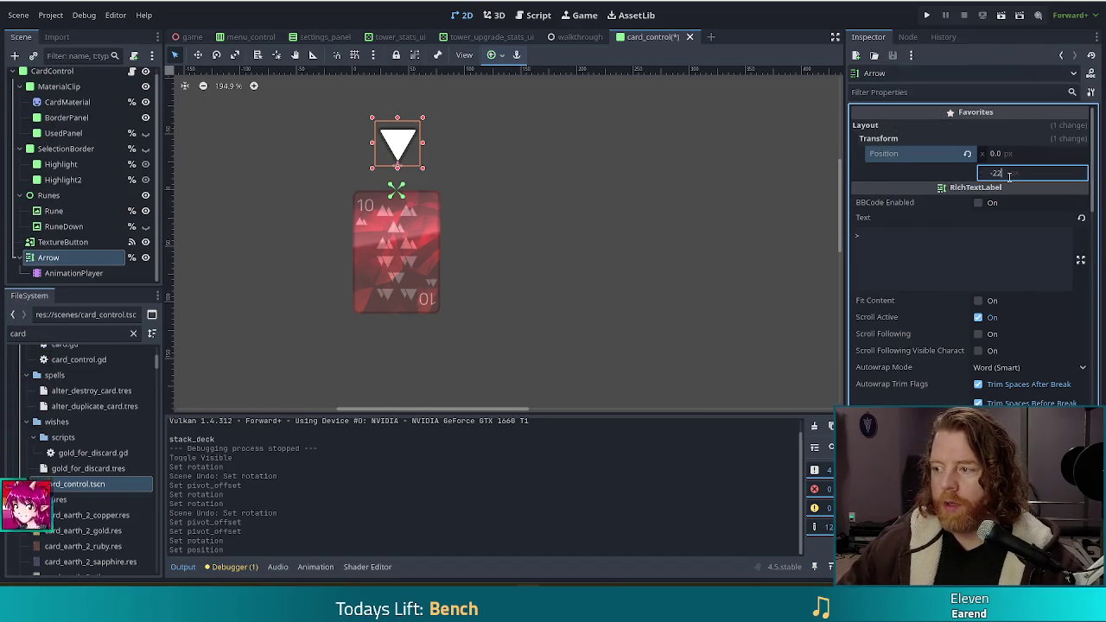
key(Return)
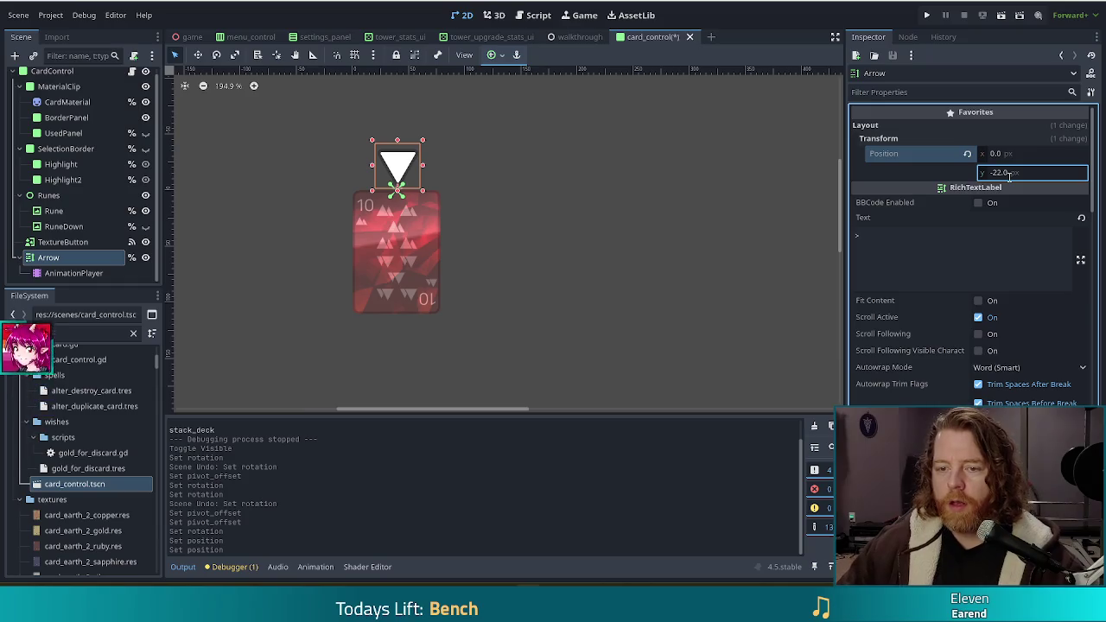
click(597, 328)
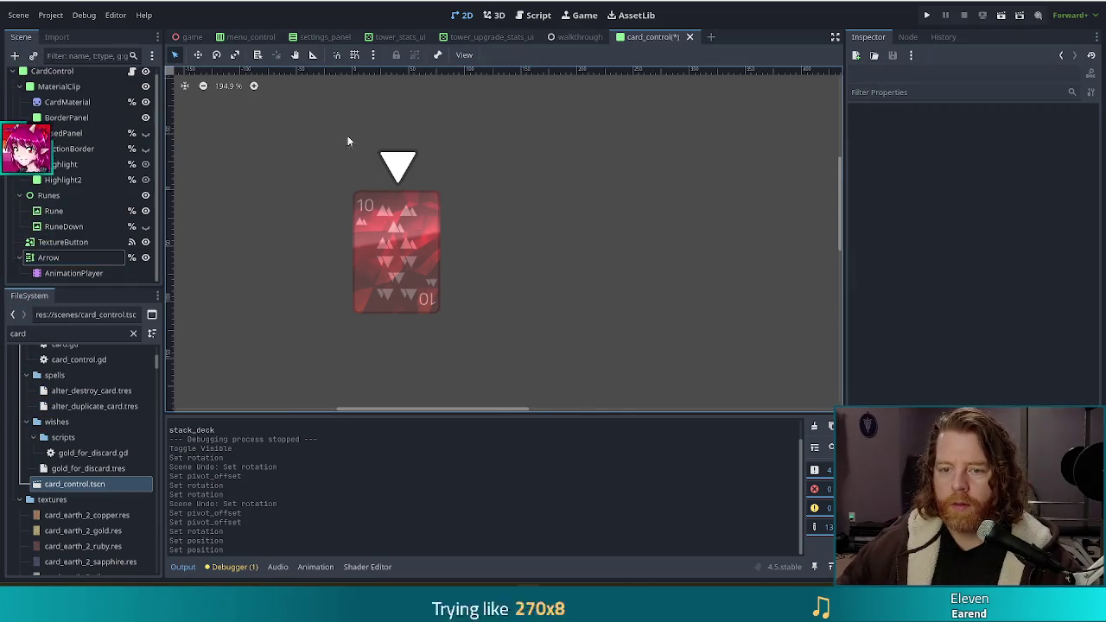
Play the Arrow's 'idle' animation from the AnimationPlayer, then stop it back at the start
click(73, 273)
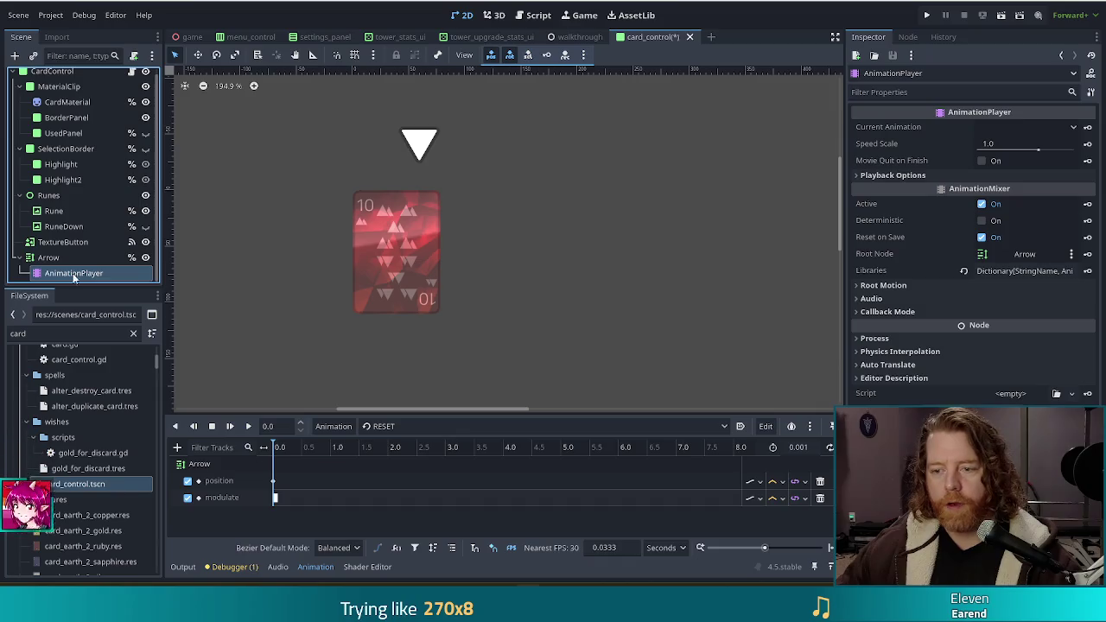
click(398, 426)
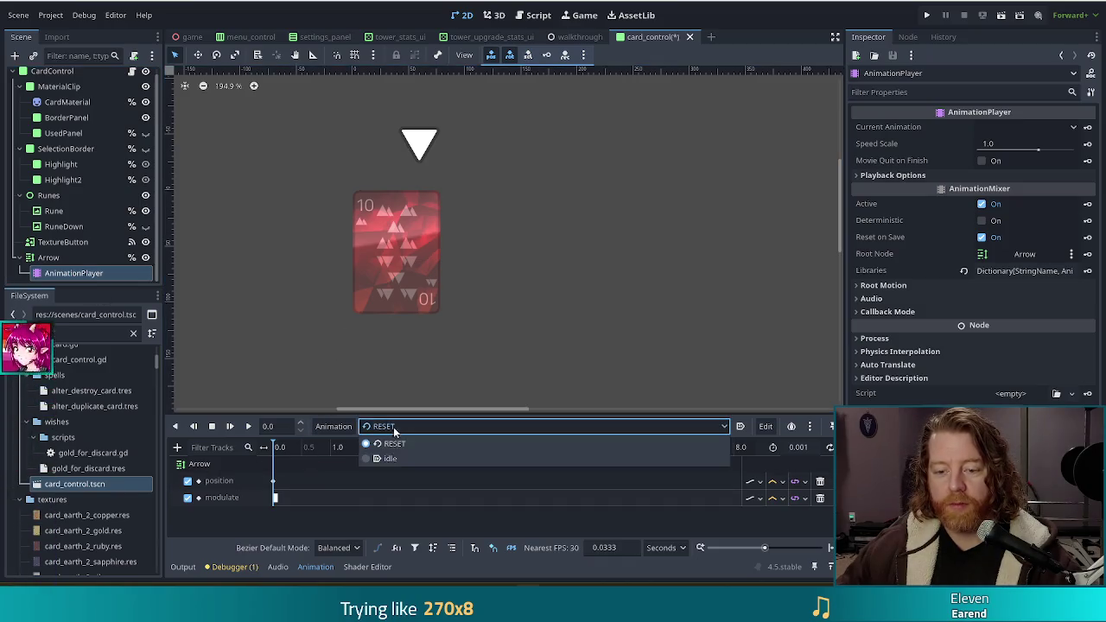
click(392, 456)
click(231, 427)
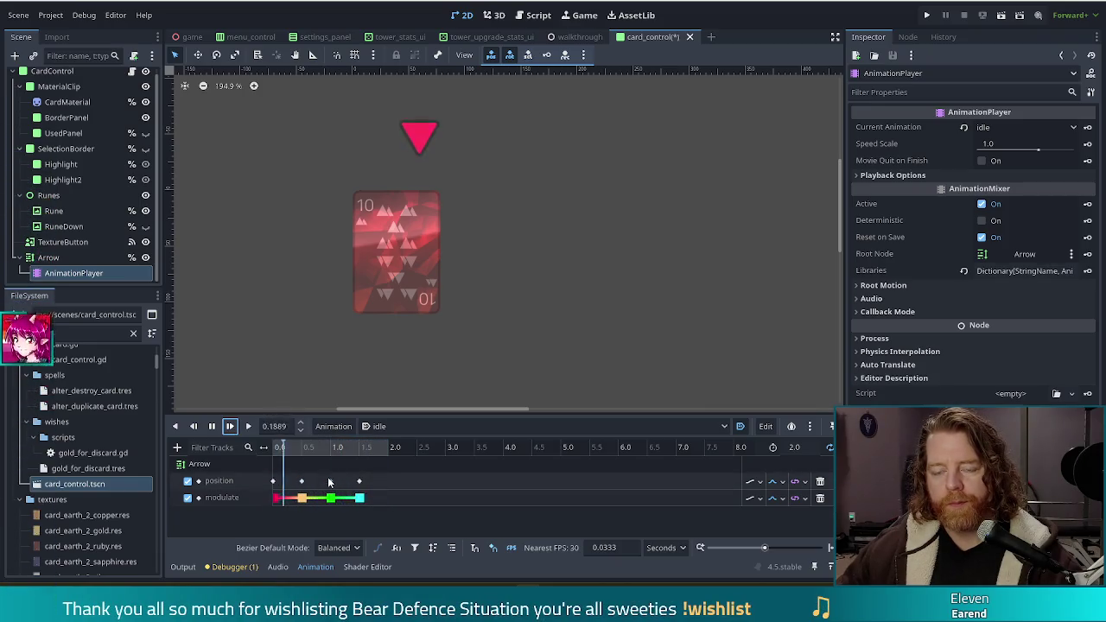
mouse_move(330, 480)
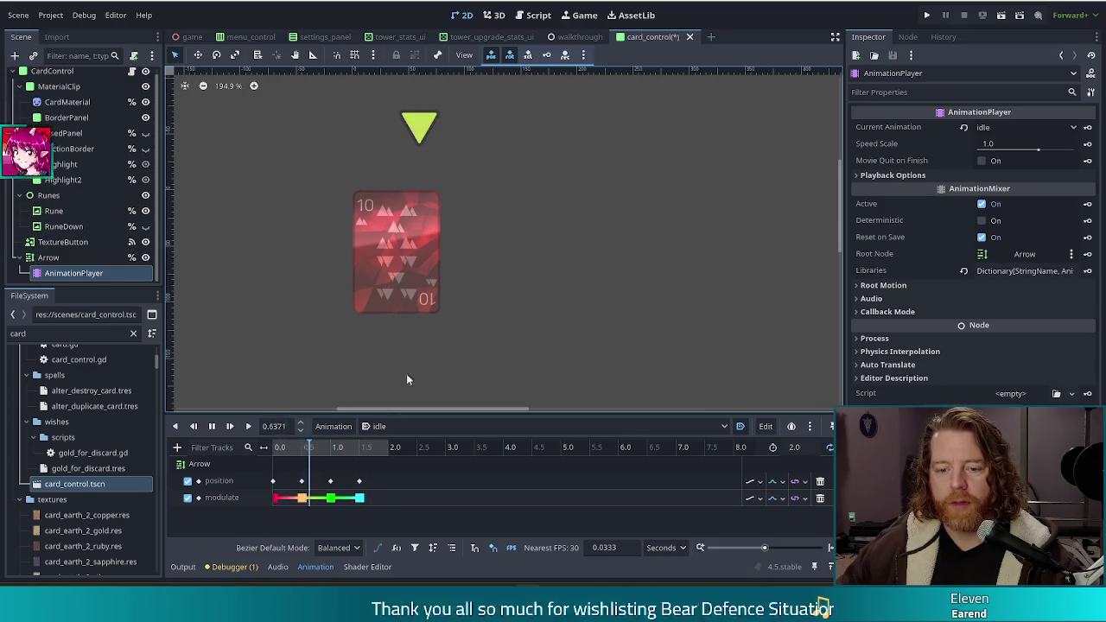
click(212, 426)
click(212, 426)
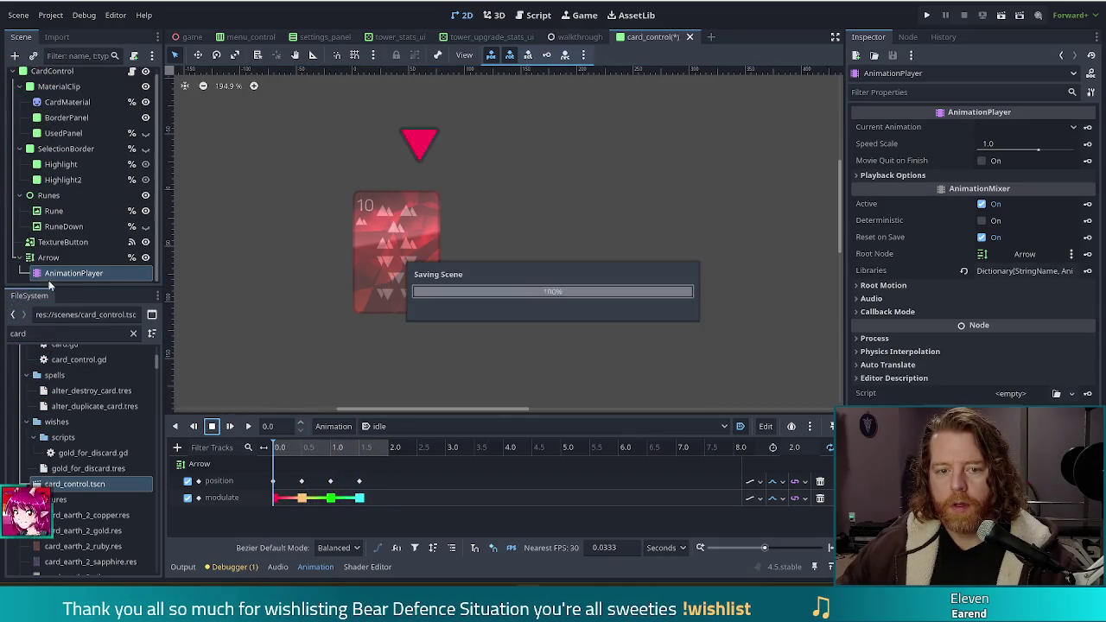
Add a Control child node under CardControl, found by searching 'con'
click(52, 71)
key(ctrl+a)
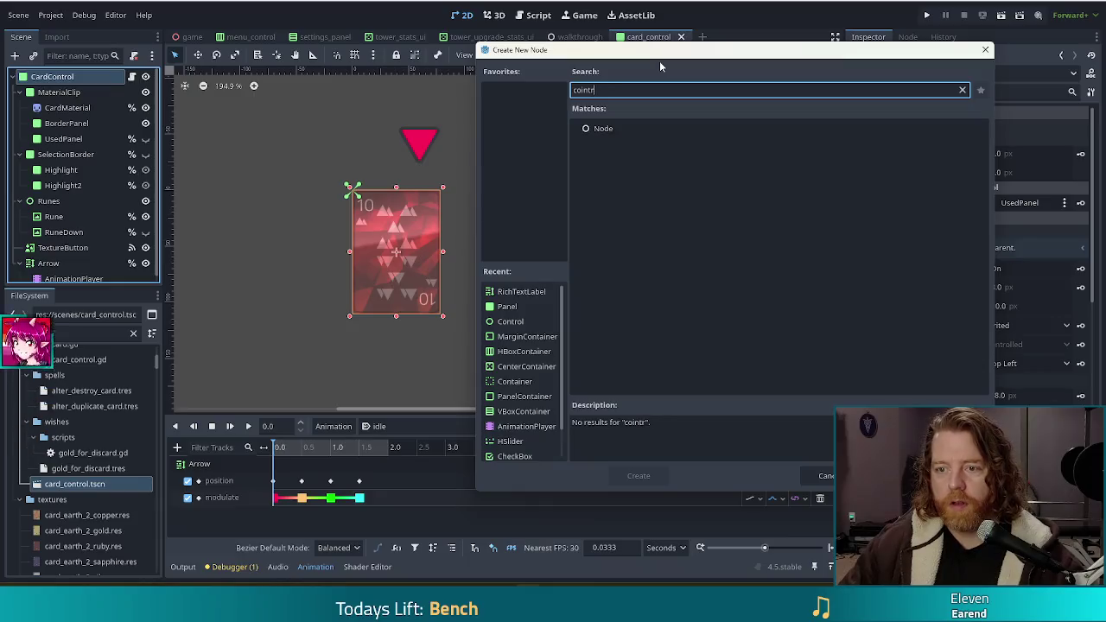
text(con)
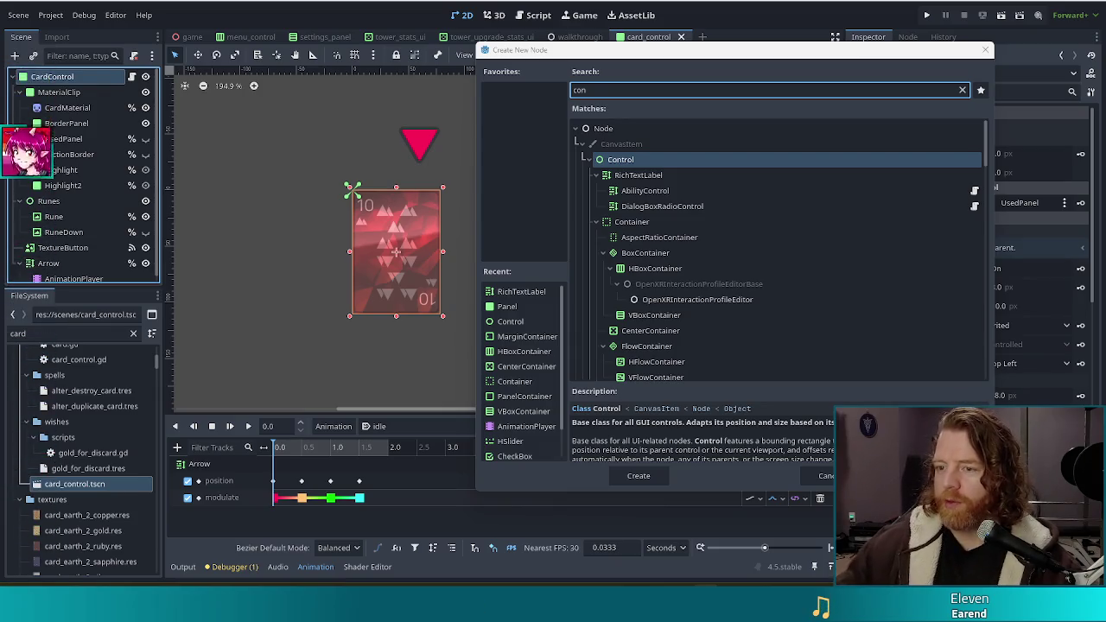
double_click(637, 161)
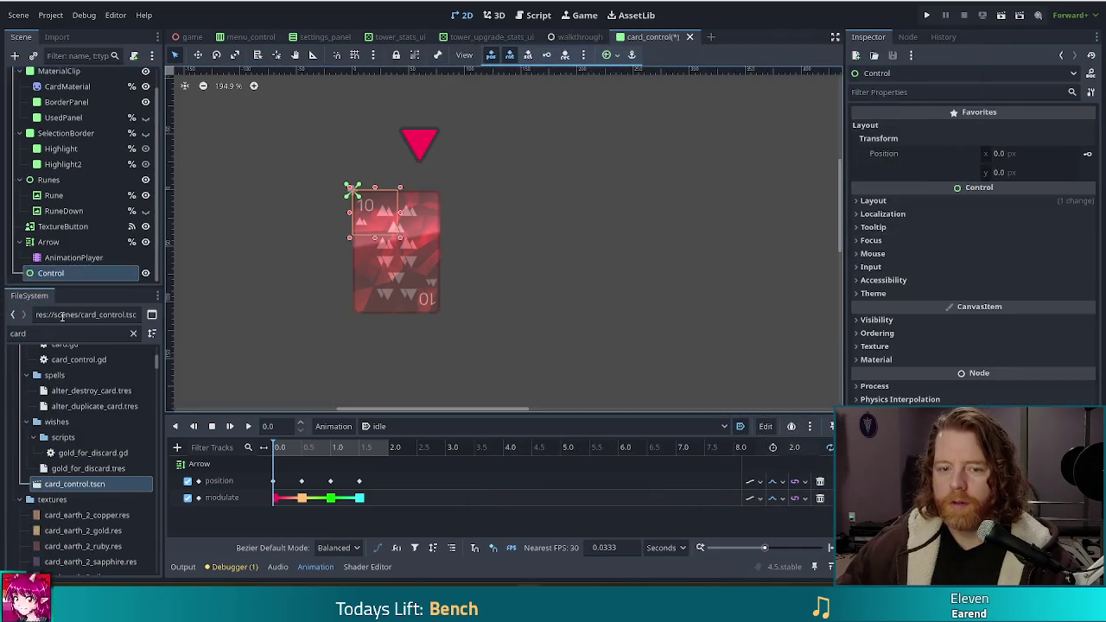
Move the Arrow under the new Control and expand the Control's Layout and Transform sections
drag(50, 244, 55, 275)
click(52, 243)
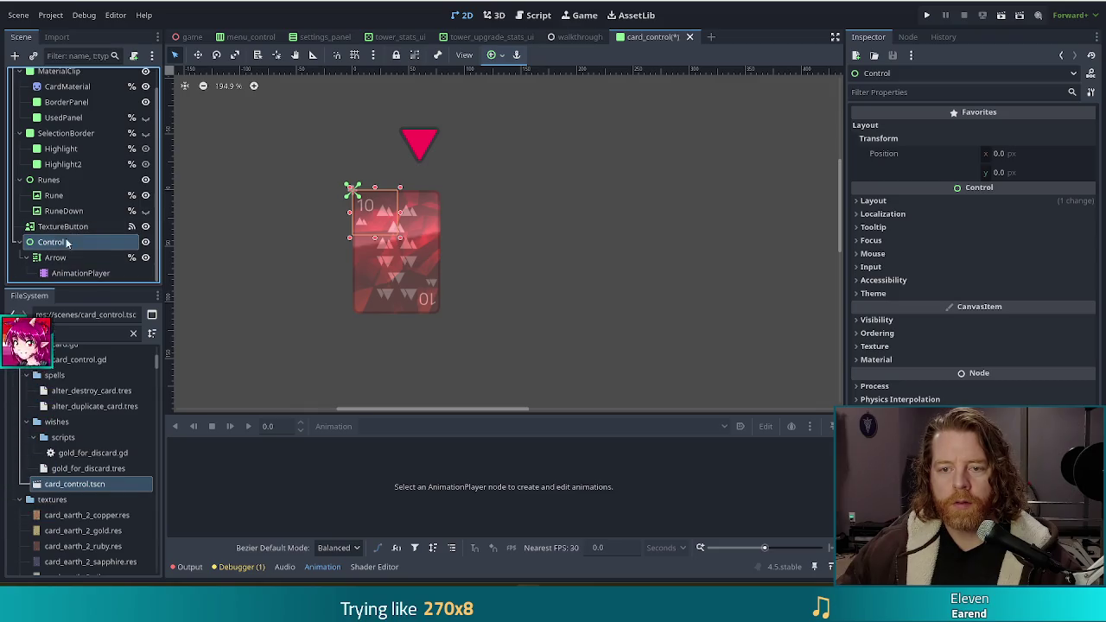
click(874, 200)
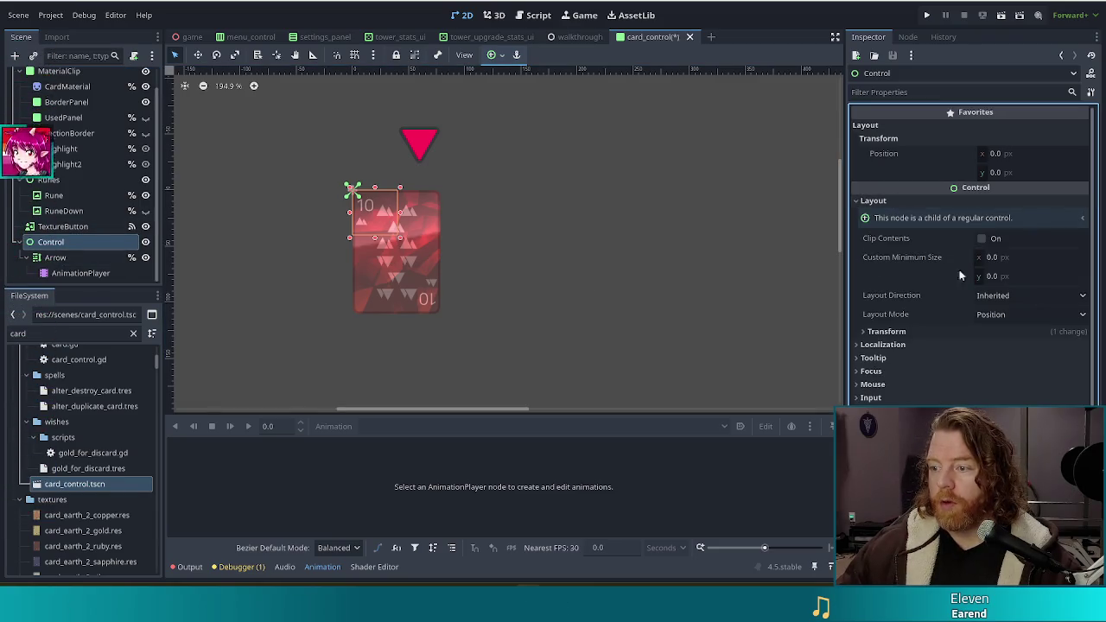
click(885, 331)
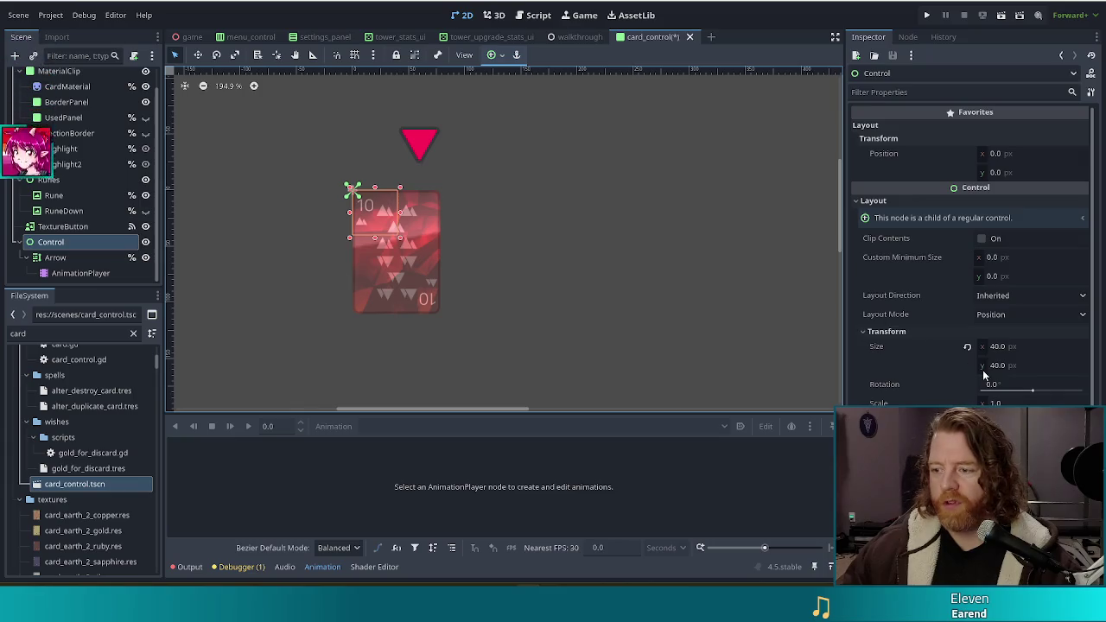
click(1000, 154)
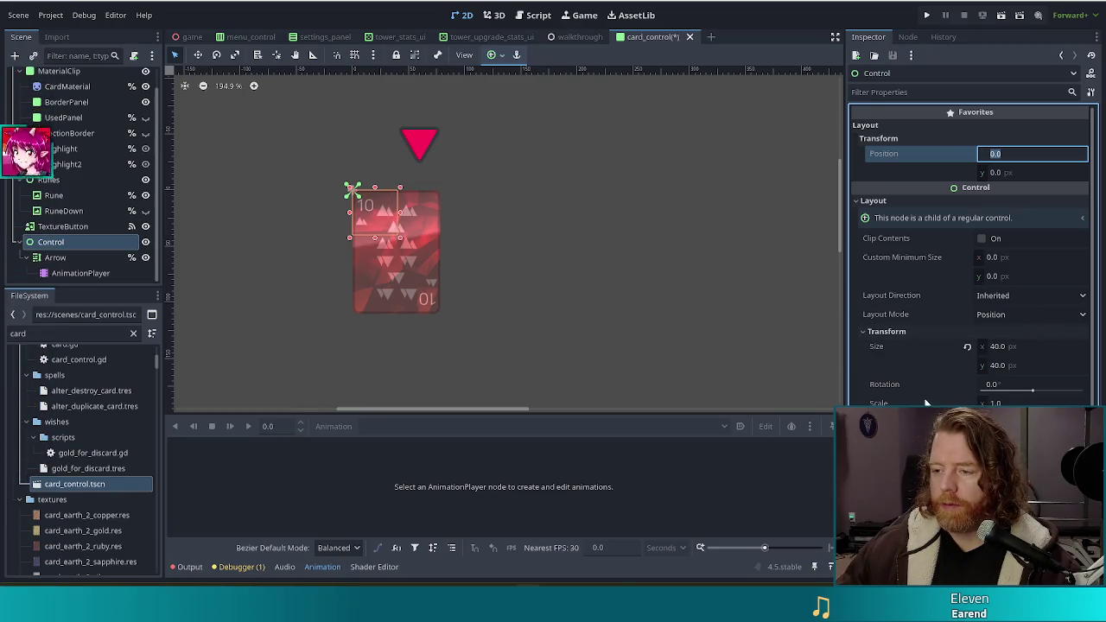
Set the Control's Layout Mode to Anchors with the Center Top preset
click(1001, 314)
click(1002, 353)
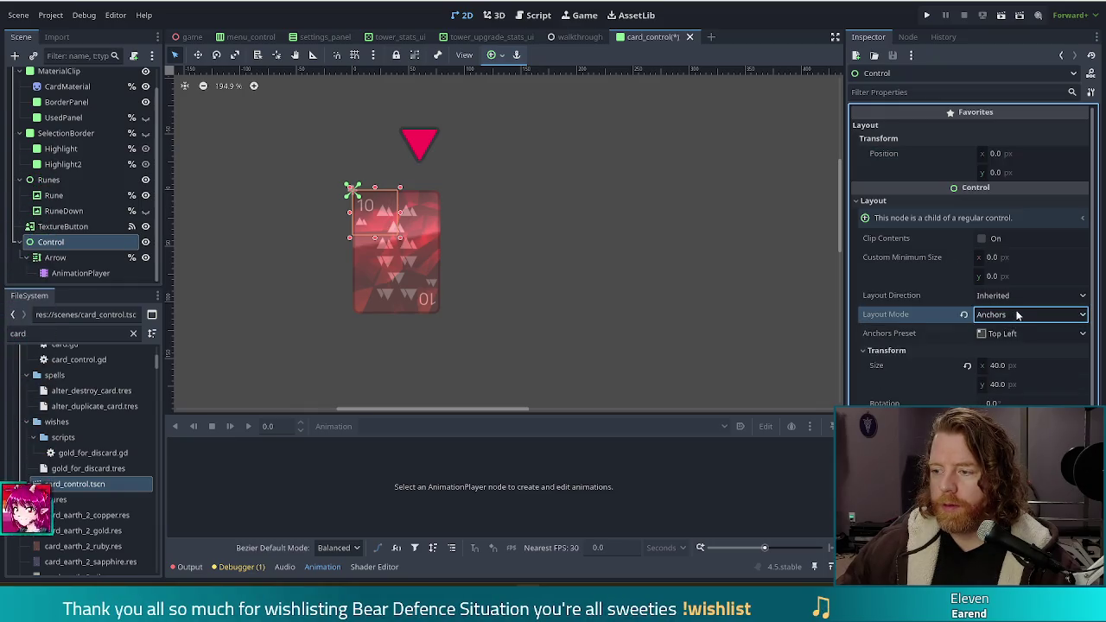
click(1016, 334)
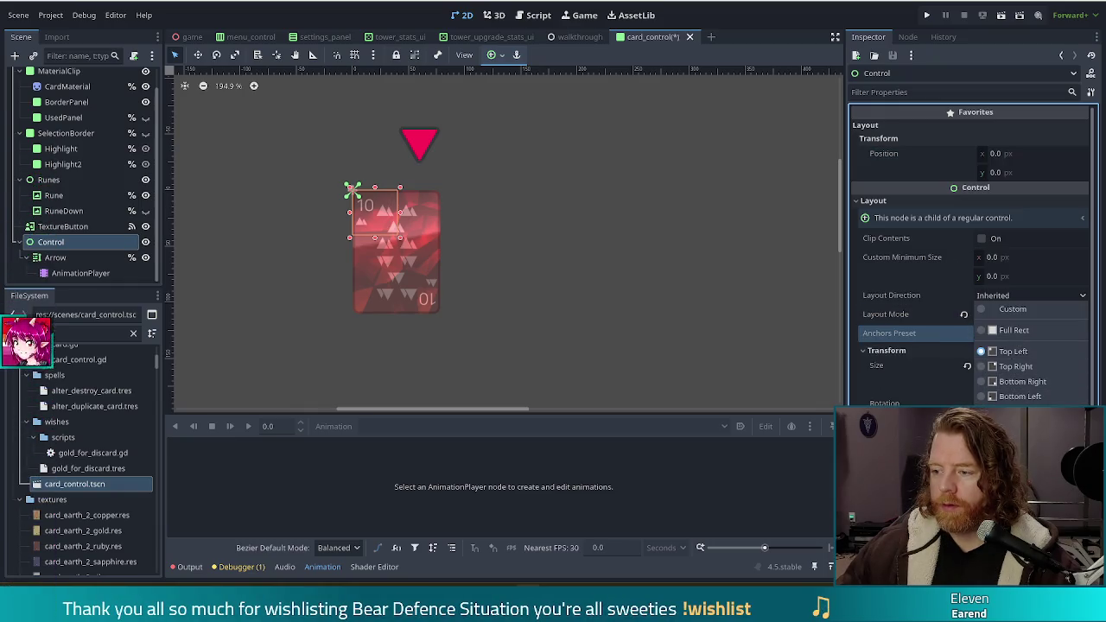
click(1015, 427)
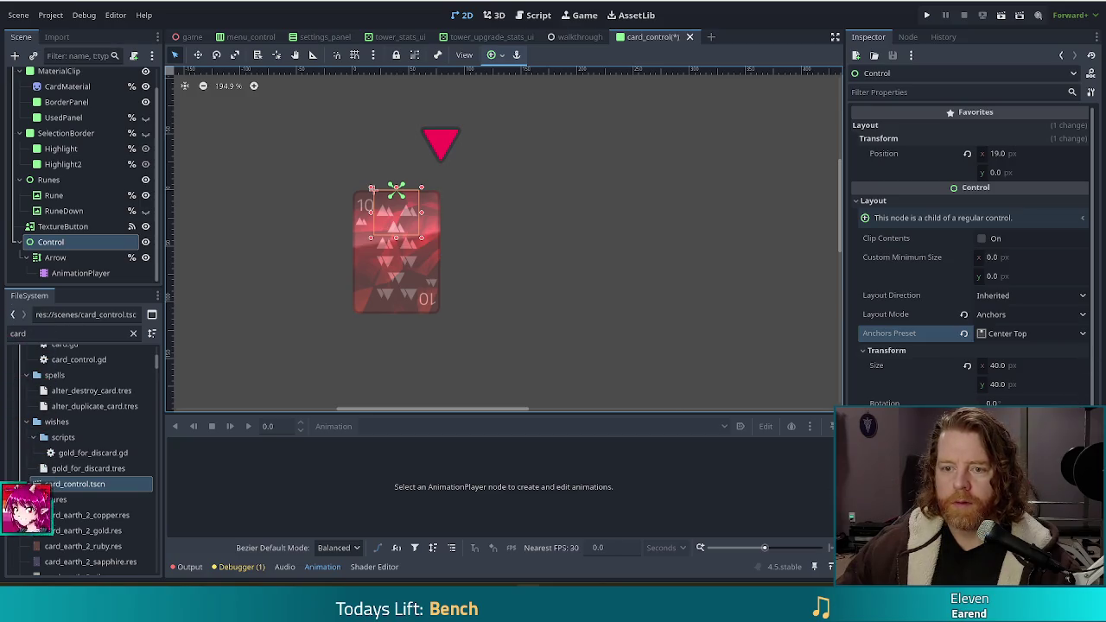
mouse_move(950, 422)
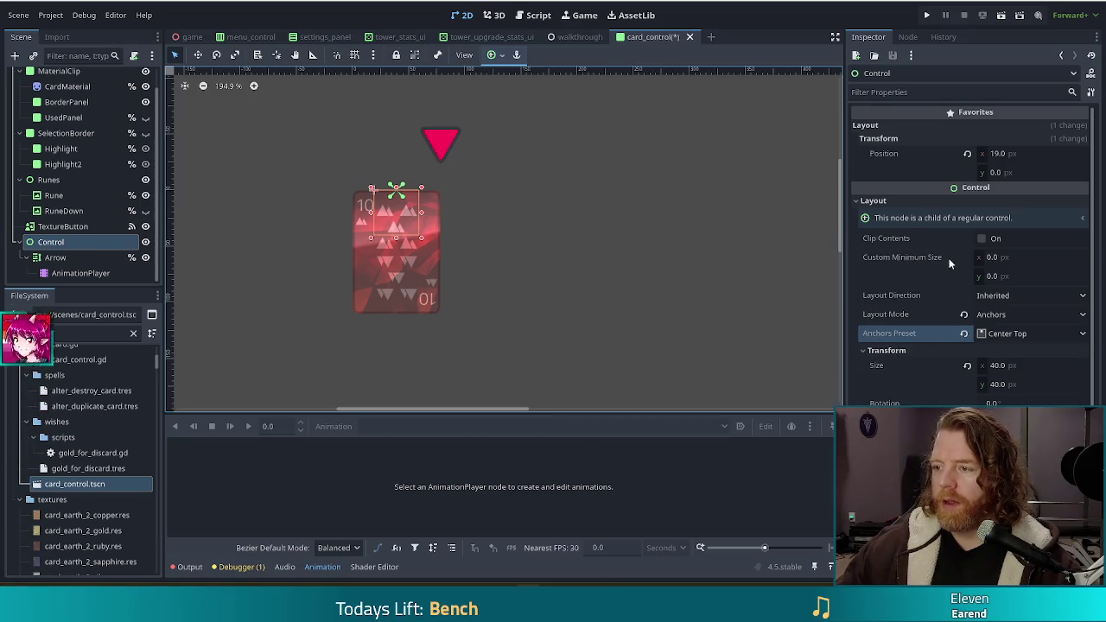
Set the Control's Y position to -42, after trying -22 and undoing it
drag(1014, 173, 1013, 171)
click(1015, 173)
text(-22)
key(Return)
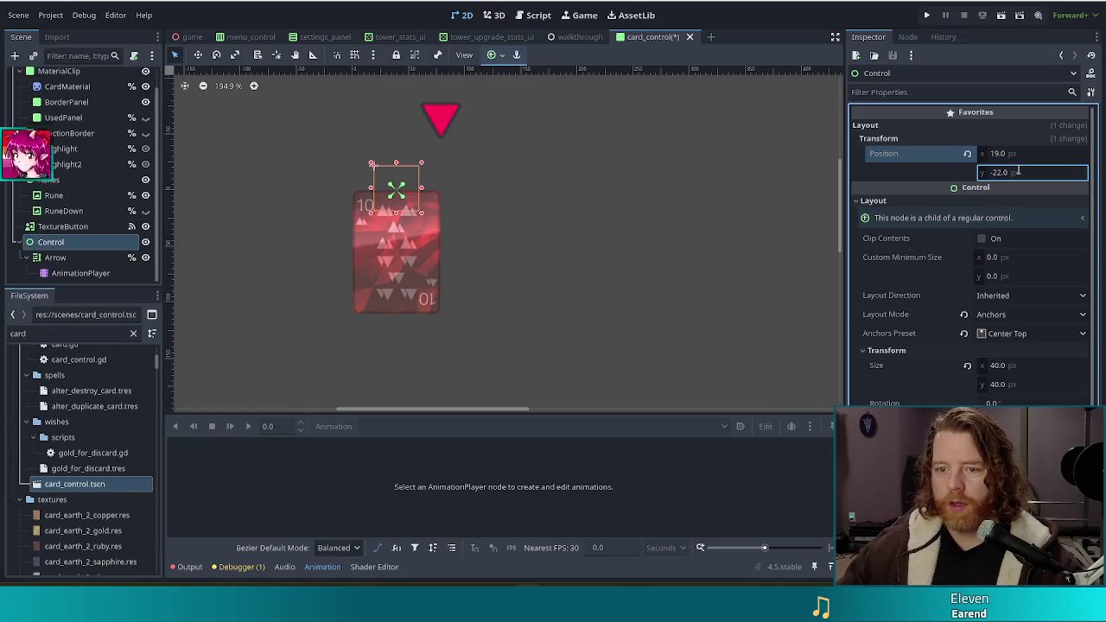
key(ctrl+z)
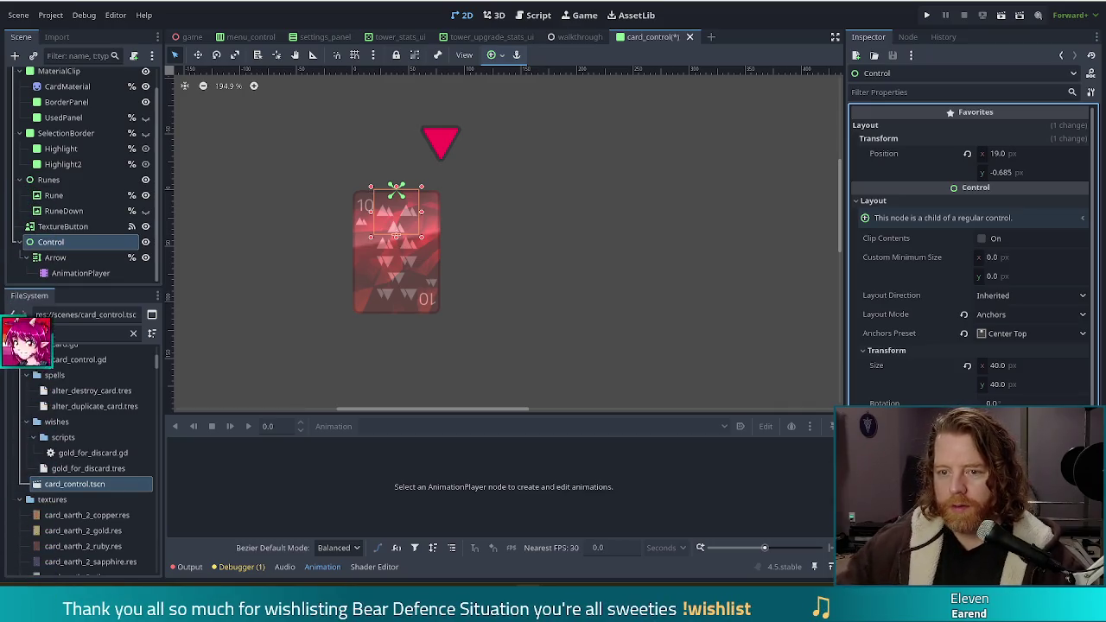
click(1001, 172)
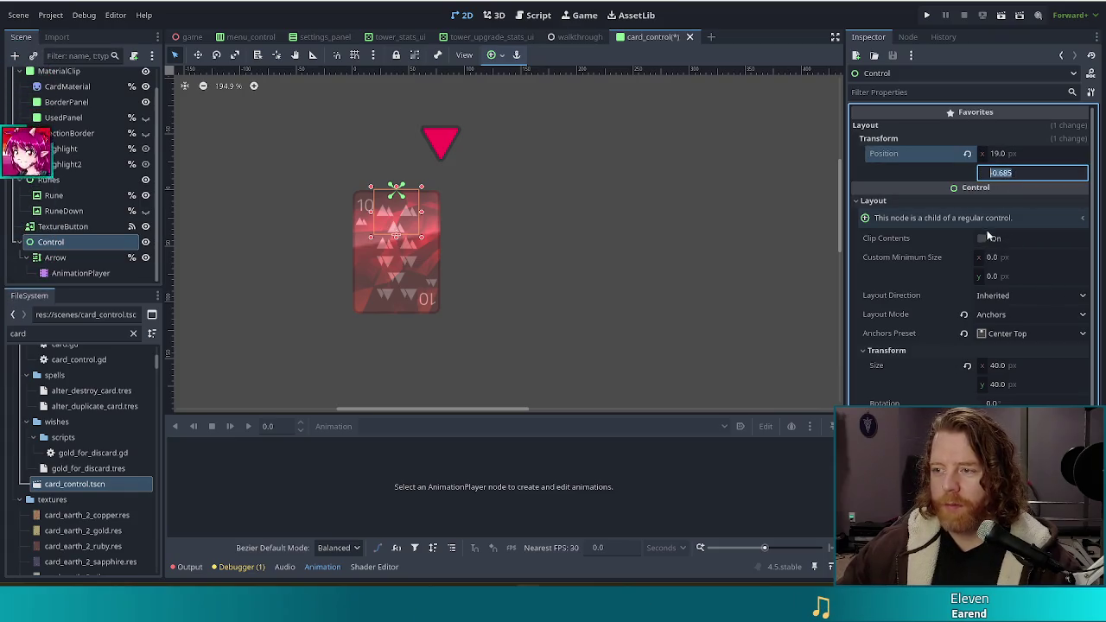
text(-42)
key(Return)
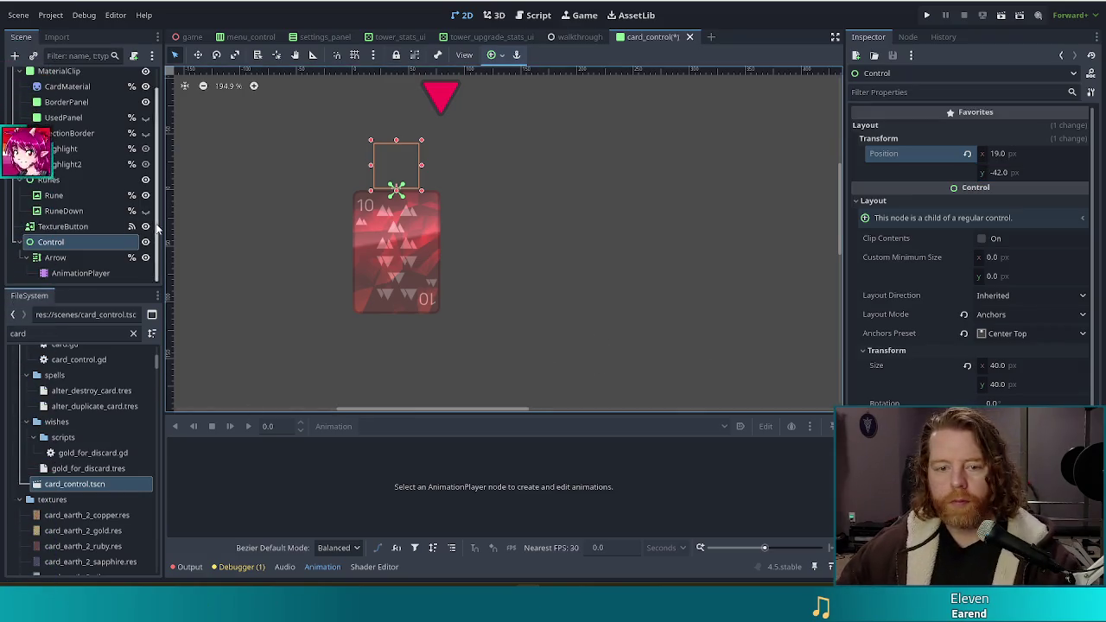
click(61, 257)
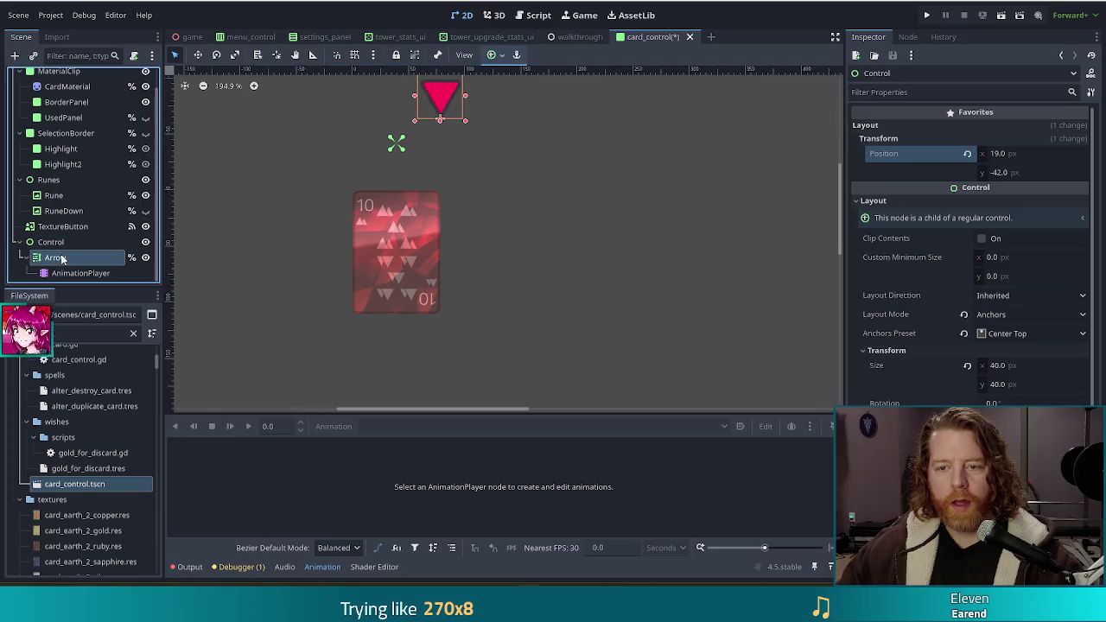
Revert the Arrow's position to 0, 0
click(967, 153)
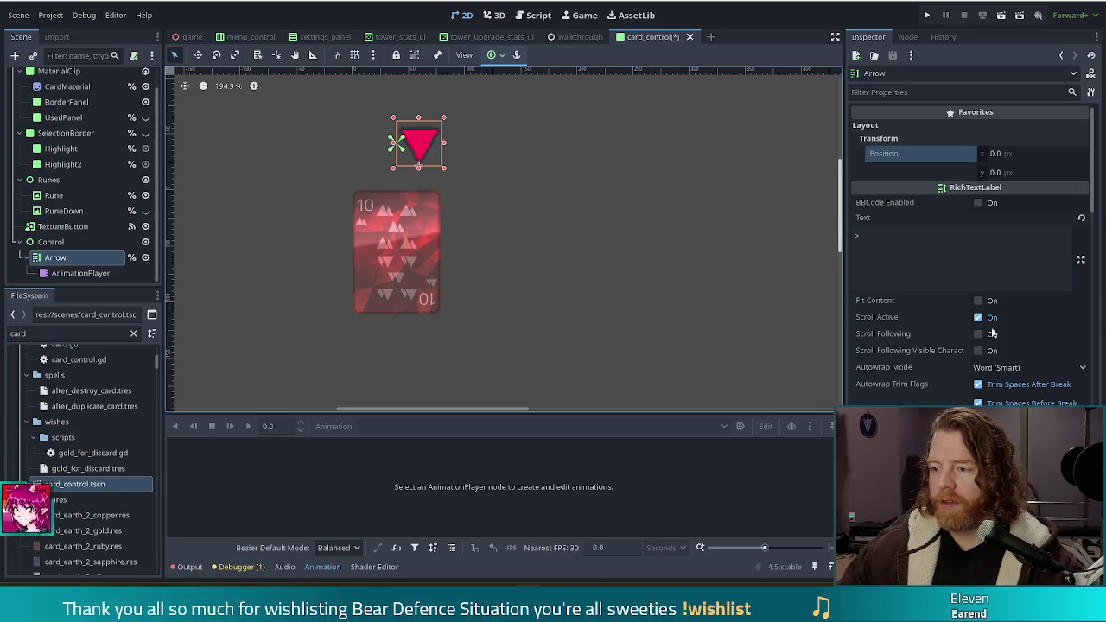
scroll(951, 389, down, 10)
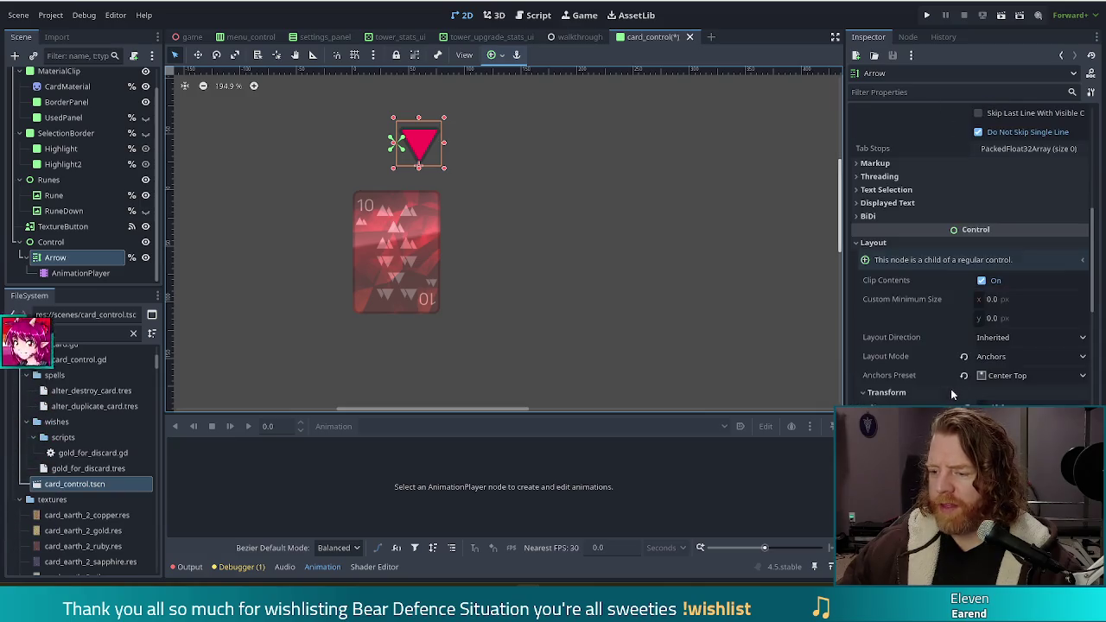
scroll(932, 308, down, 5)
scroll(898, 311, up, 5)
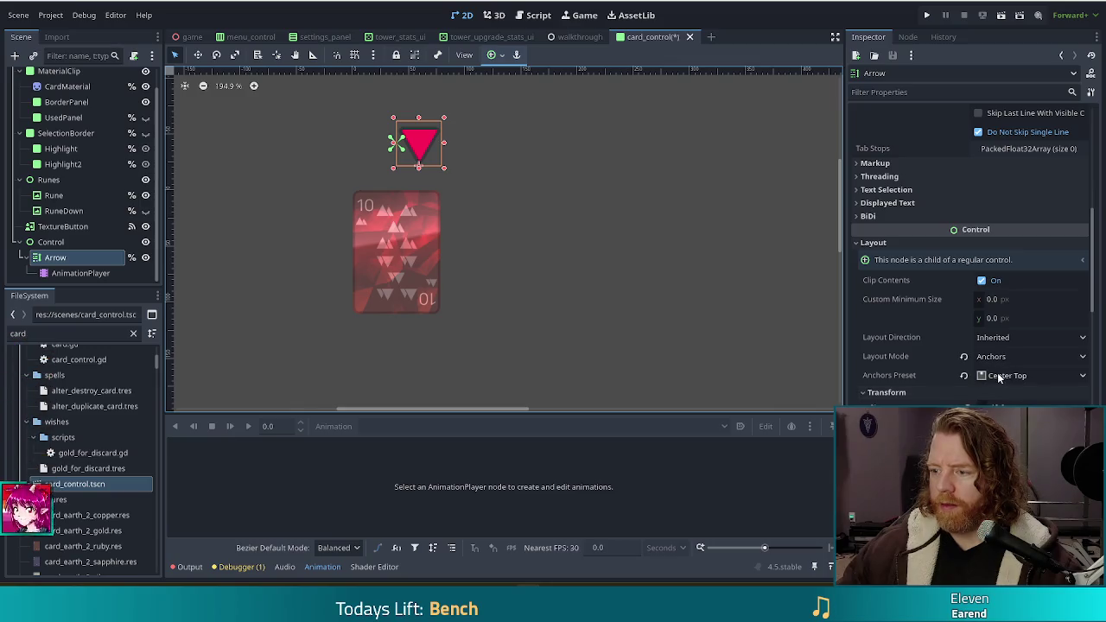
Apply the Full Rect anchors preset to the Arrow and reset its pivot offset
click(998, 375)
click(994, 326)
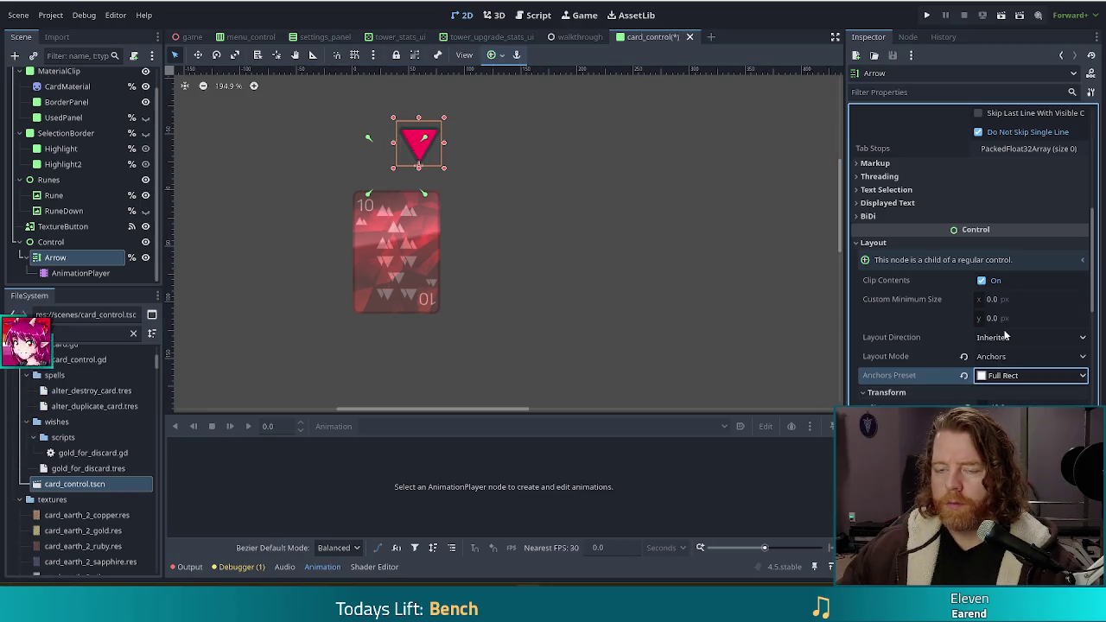
scroll(976, 276, up, 8)
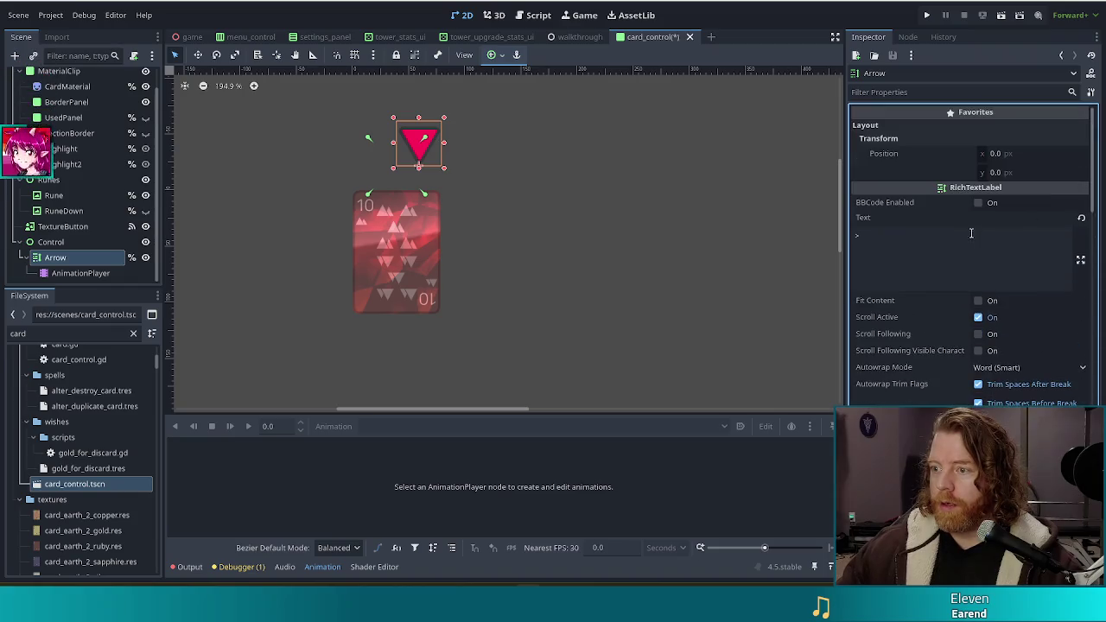
scroll(968, 233, down, 6)
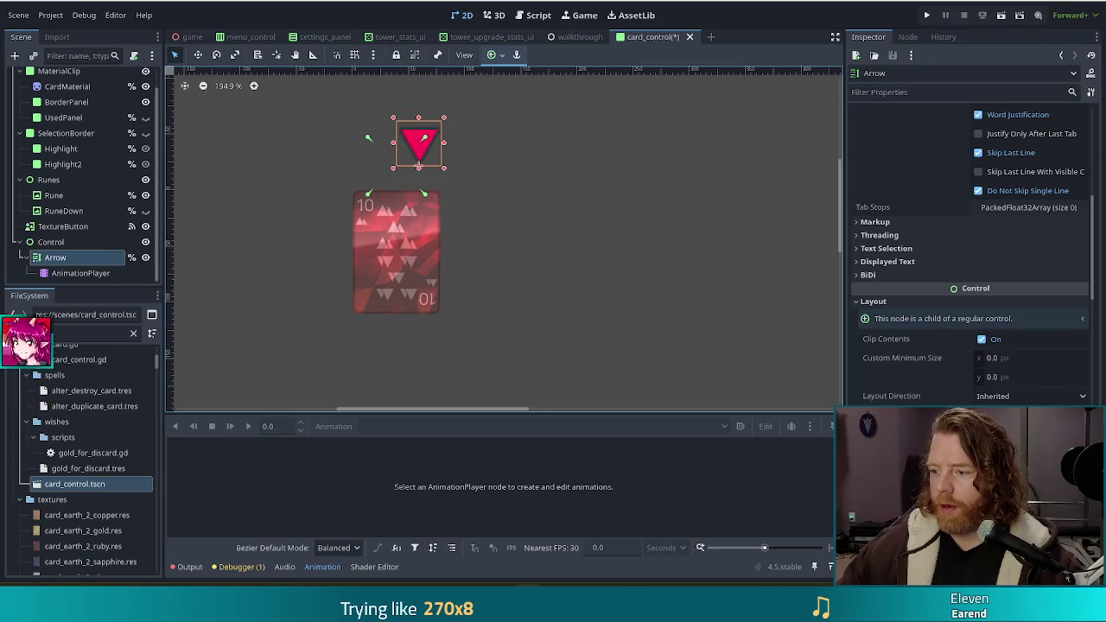
scroll(907, 260, down, 4)
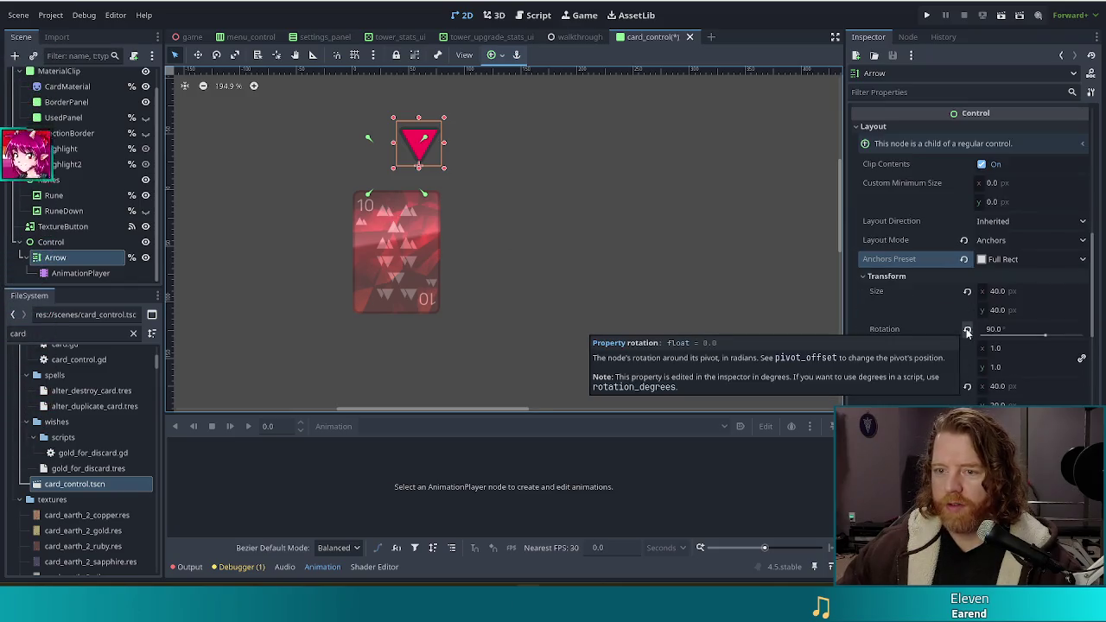
click(966, 389)
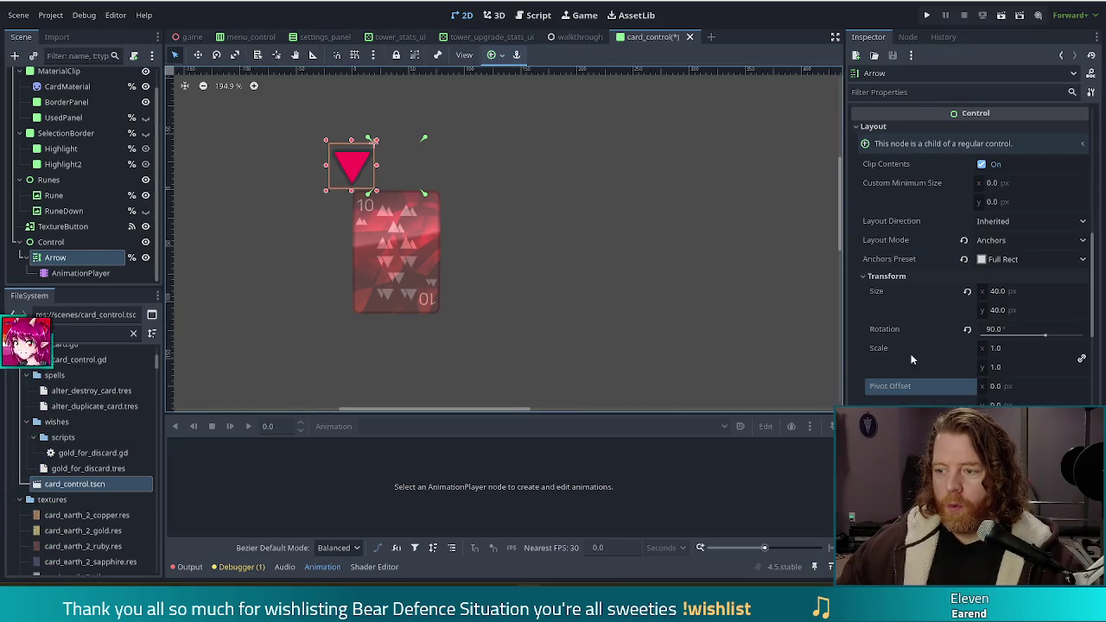
Switch the Arrow's layout mode to Position and back to Anchors, then re-apply Full Rect
click(1002, 242)
click(1000, 256)
click(1000, 242)
click(998, 273)
click(1002, 259)
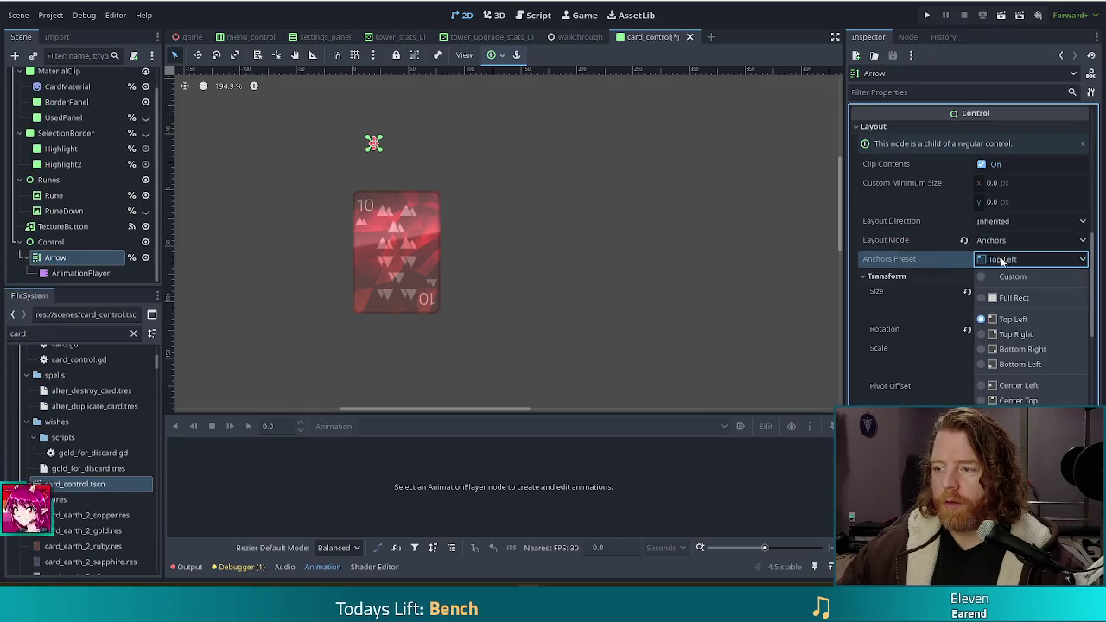
click(1013, 297)
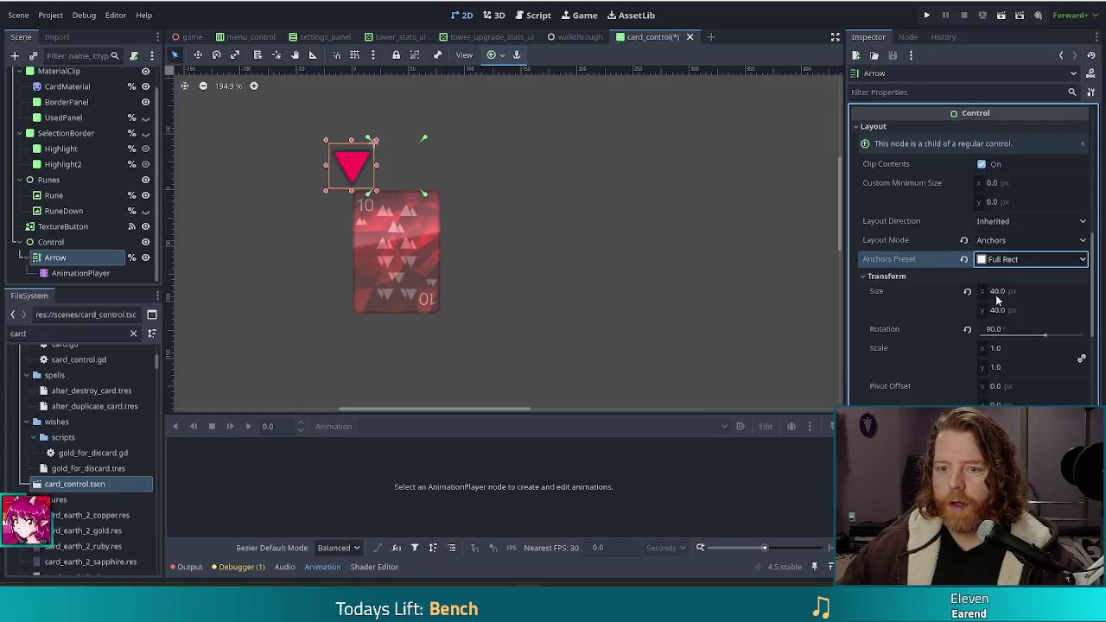
Compare the parent Control's properties with the Arrow's
click(54, 258)
click(50, 242)
click(52, 258)
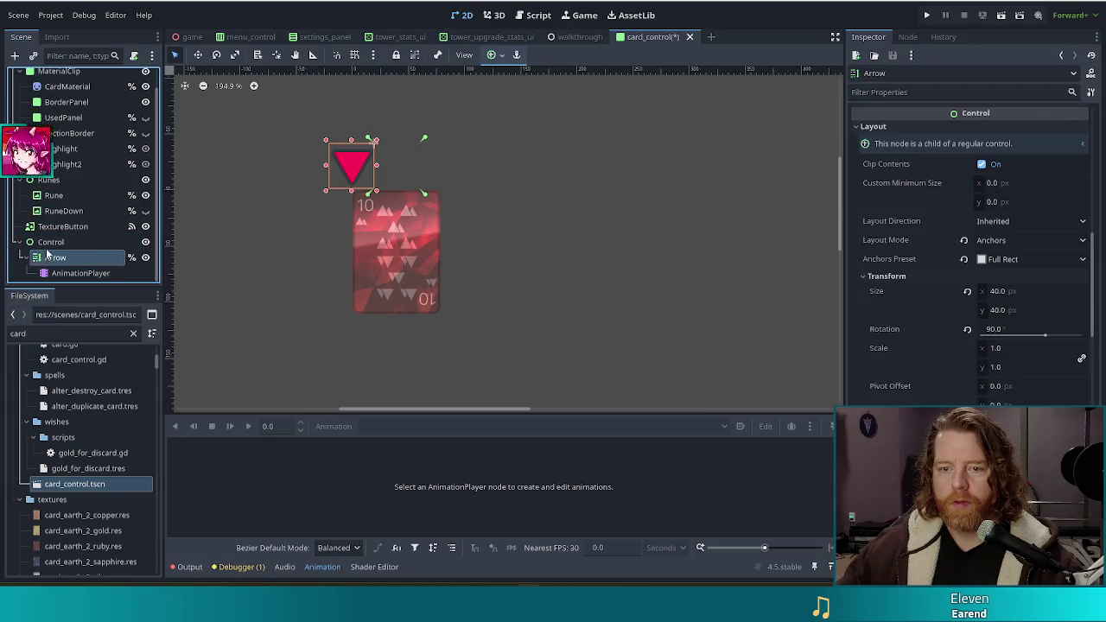
click(49, 244)
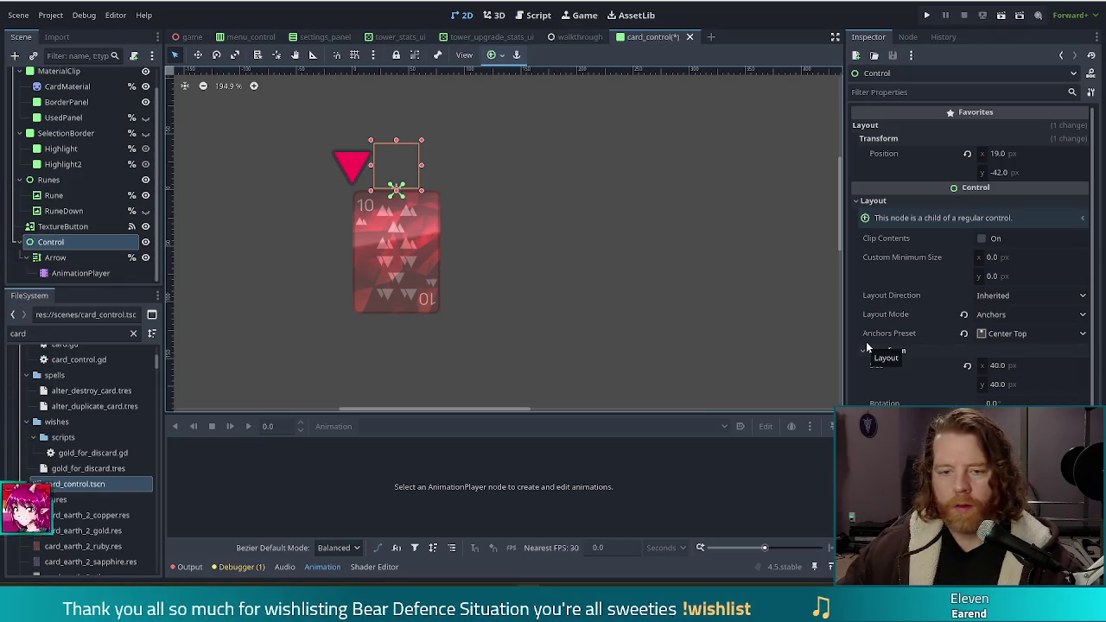
click(65, 258)
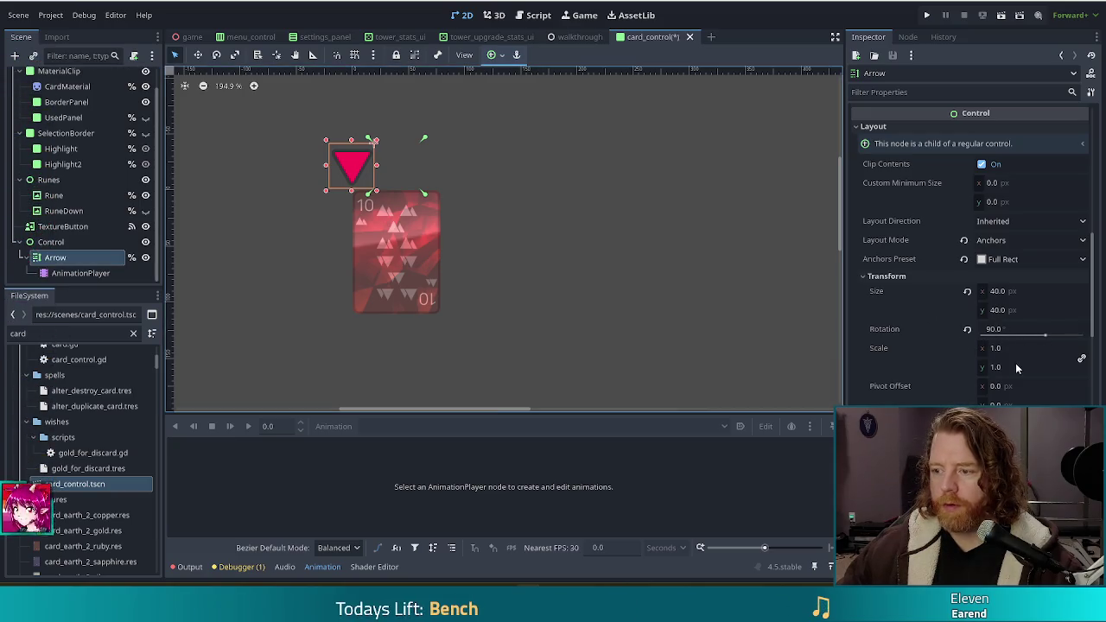
Set the Arrow's pivot offset to 20 × 20 and bring up its animation tracks
click(1007, 387)
text(20)
key(Tab)
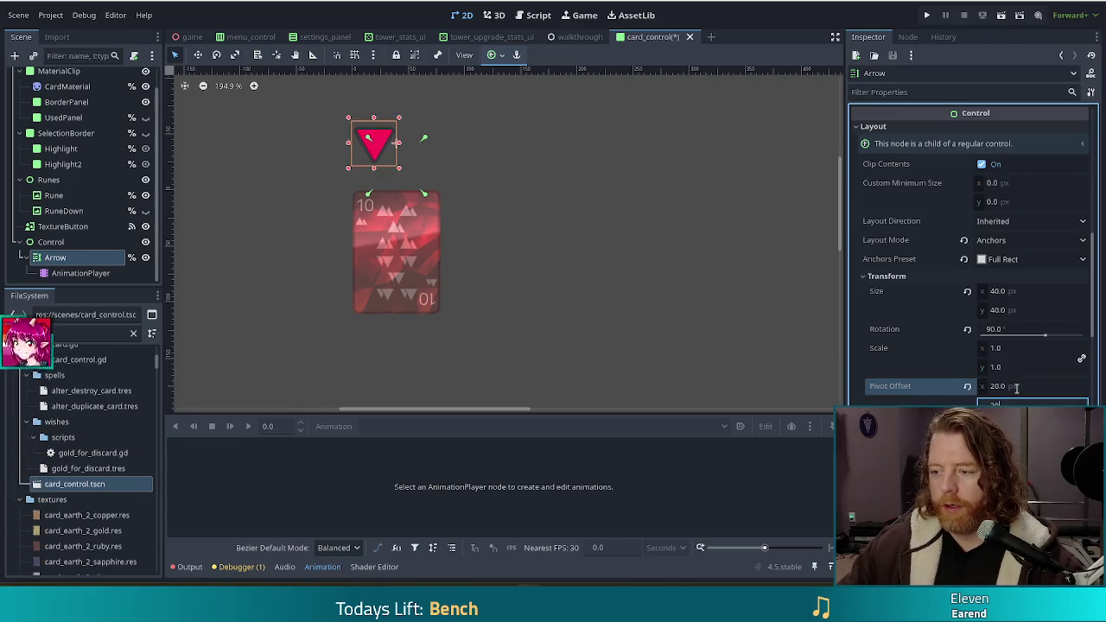
text(20)
key(Return)
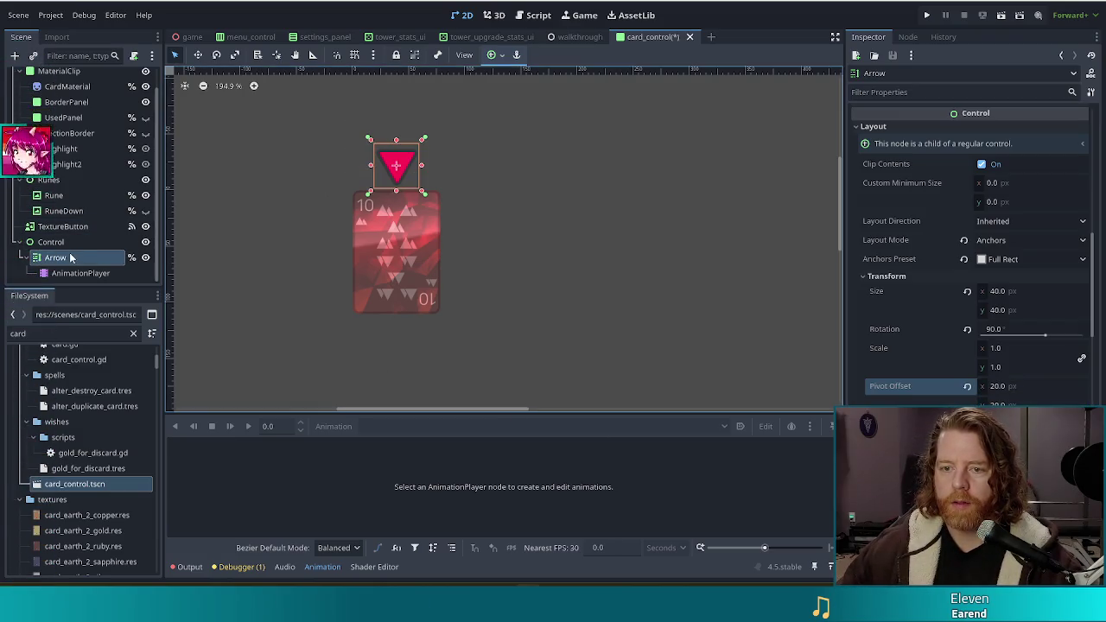
click(77, 273)
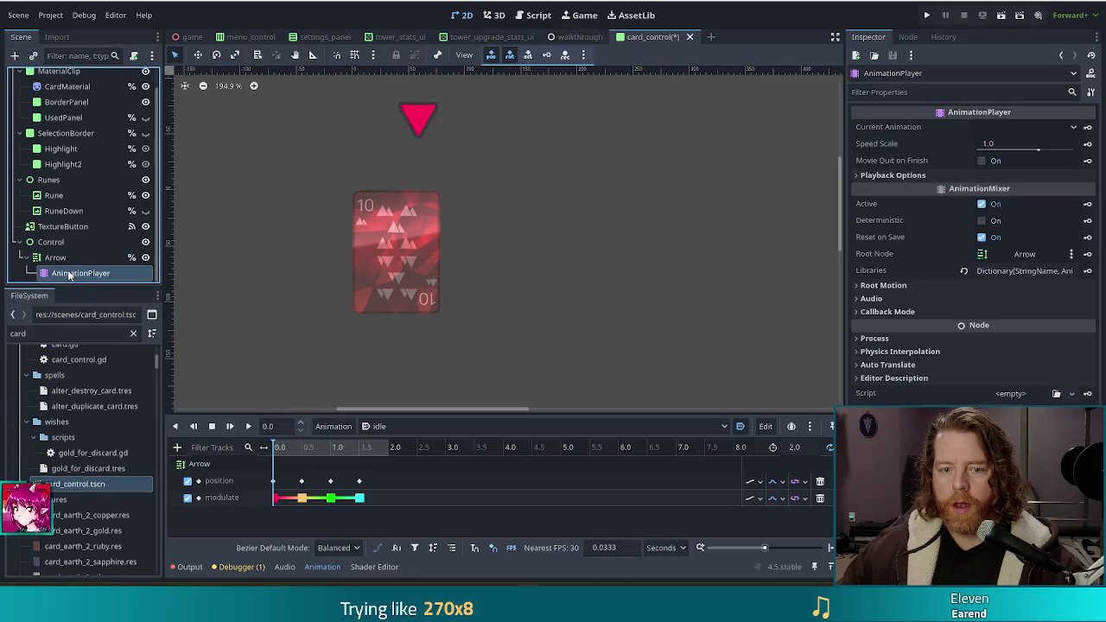
Set x to 0 on the idle animation's position keyframes at 0, 0.5 and 1.0
click(273, 480)
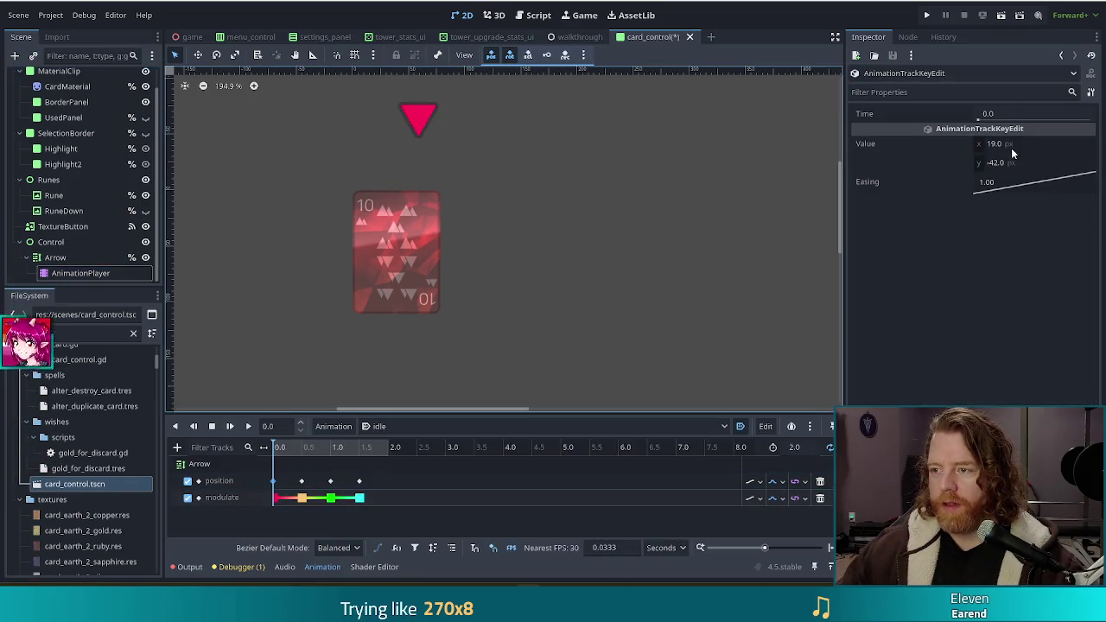
click(1018, 145)
text(0)
key(Return)
click(301, 482)
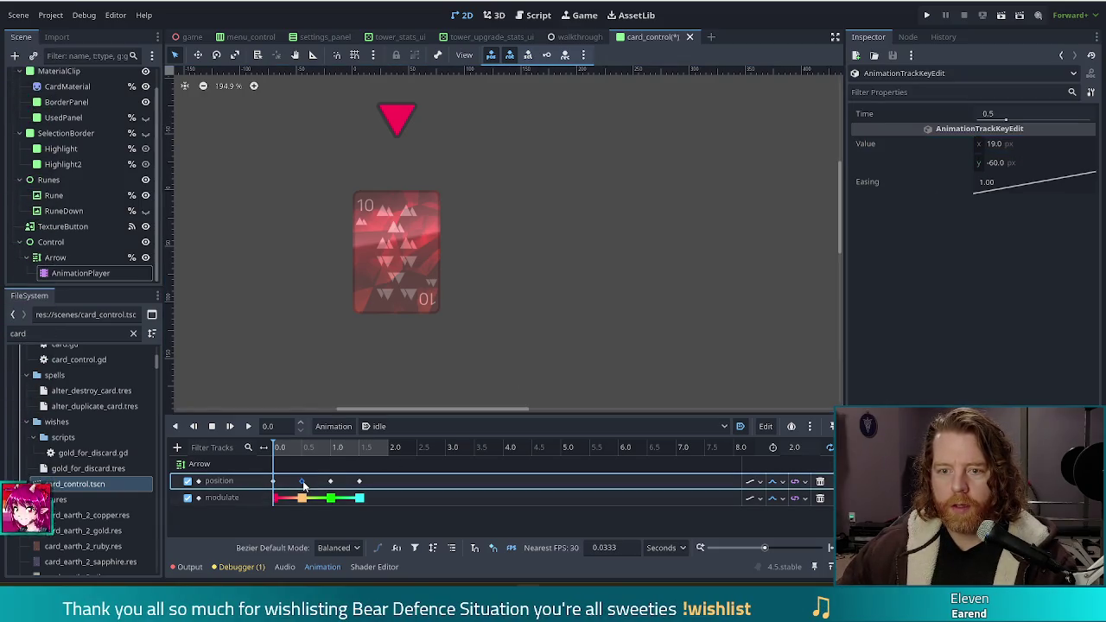
click(1003, 144)
text(0)
key(Return)
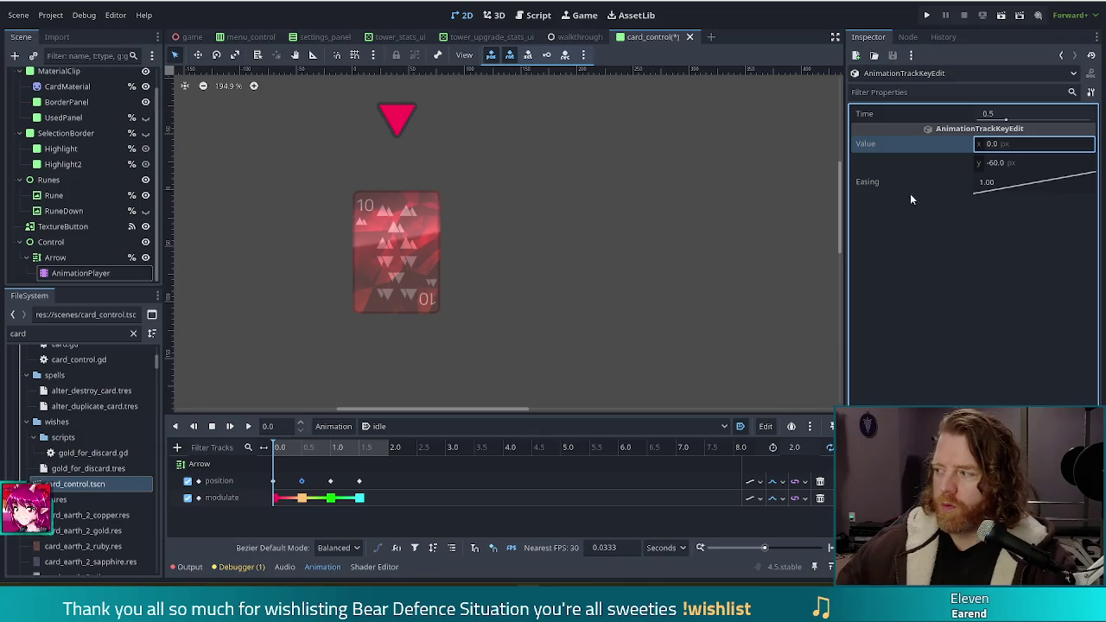
click(330, 480)
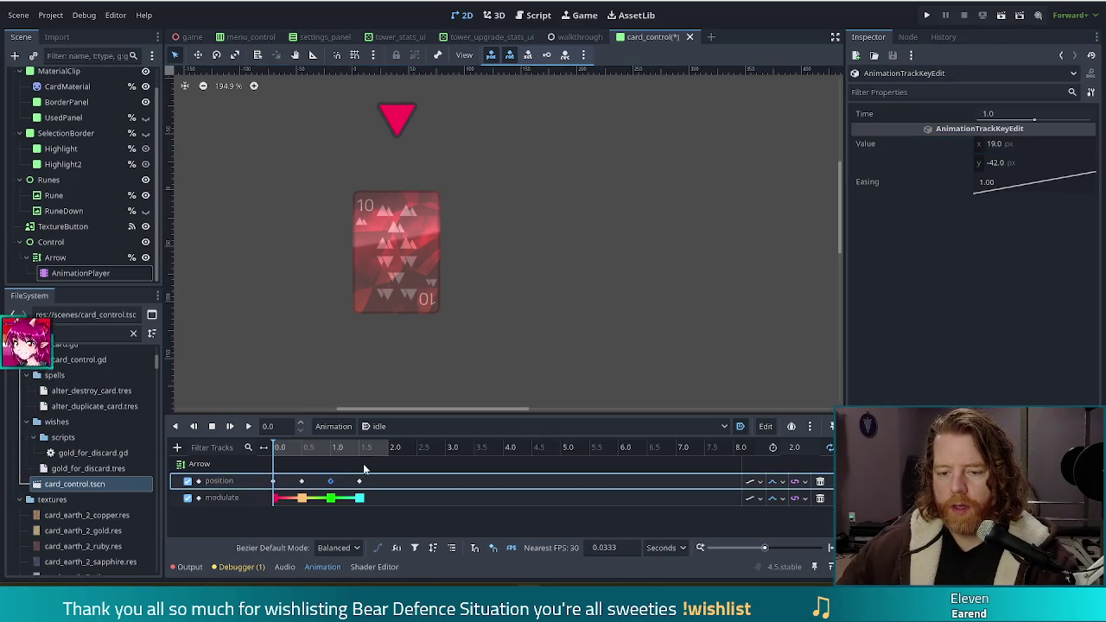
click(1019, 144)
text(0)
key(Return)
click(359, 481)
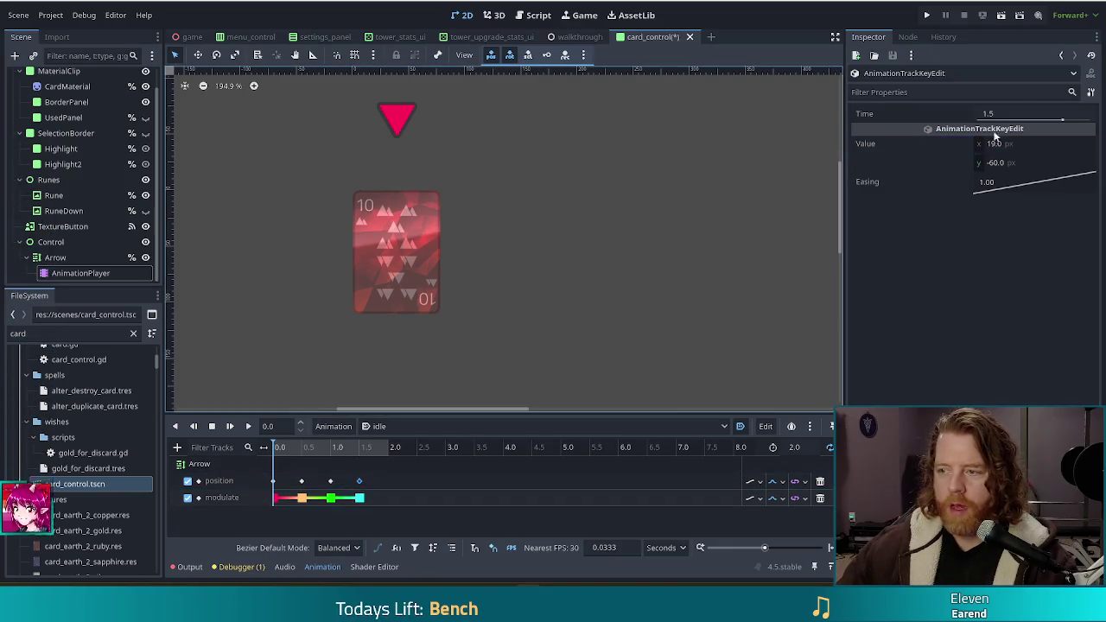
click(1009, 144)
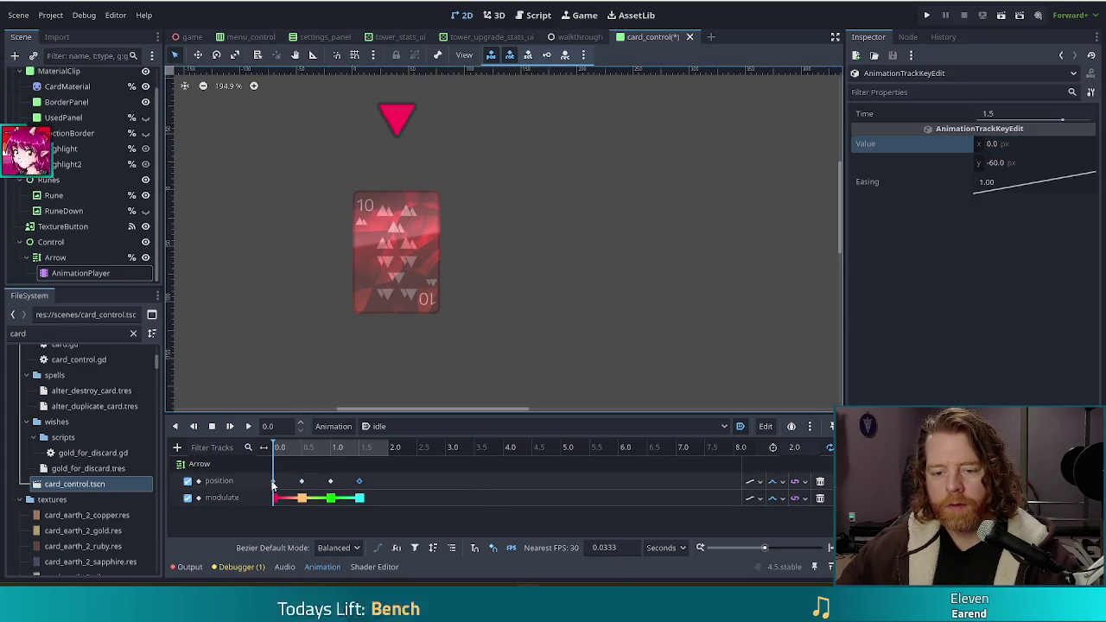
Preview the idle animation, then confirm y 0 on the first position keyframe
click(273, 481)
click(230, 426)
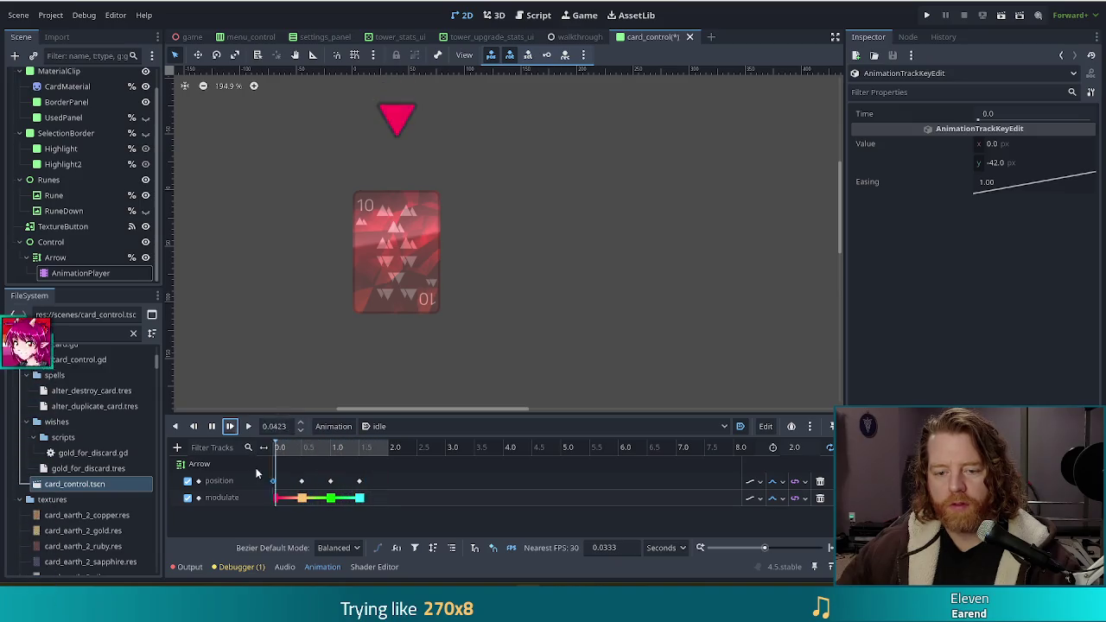
click(277, 488)
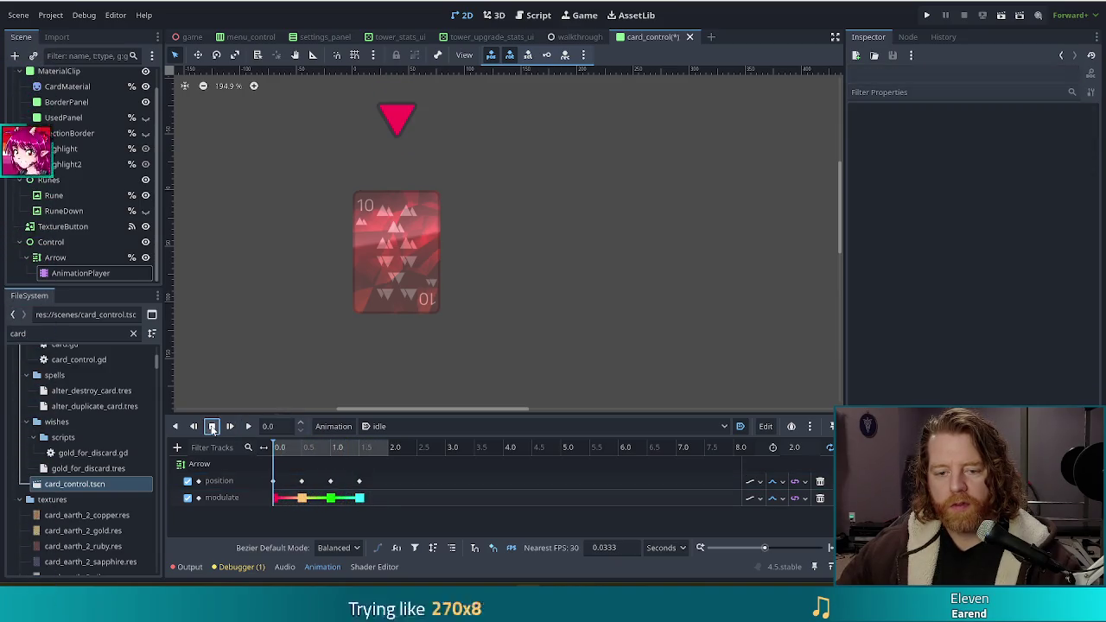
click(274, 481)
click(1005, 162)
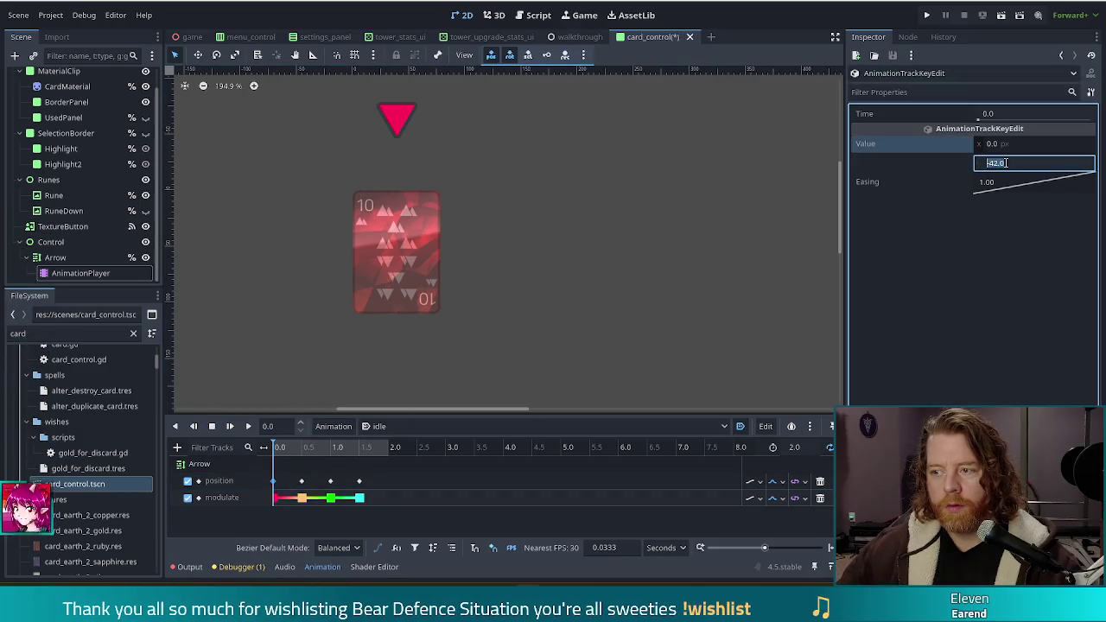
text(0)
key(Return)
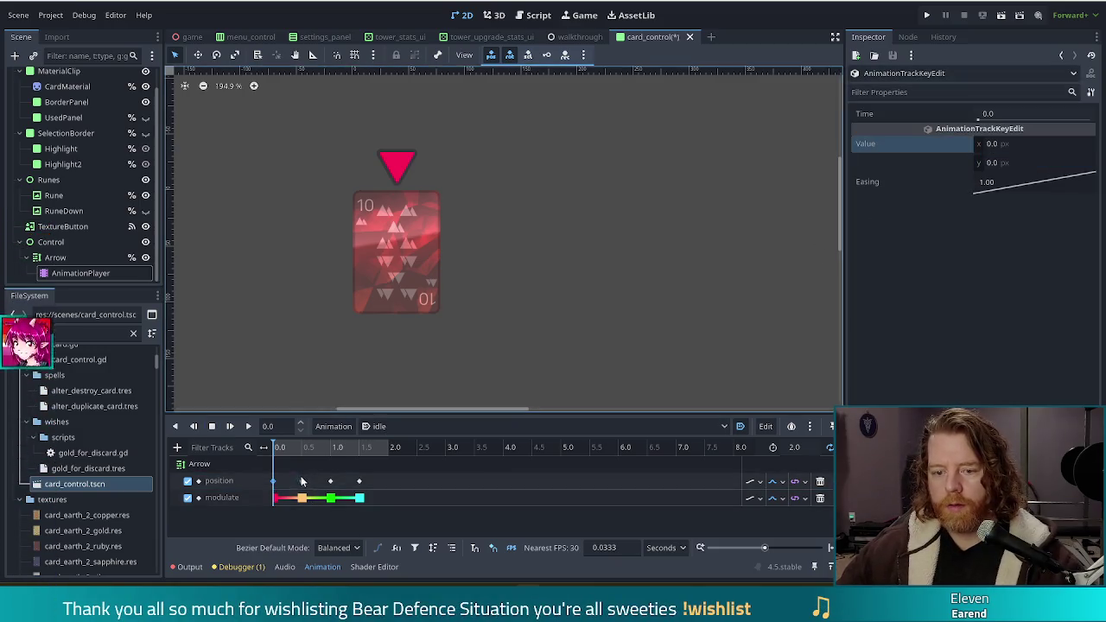
Set y to -20 on the 0.5 keyframe and 0 on the 1.0 keyframe
click(301, 481)
click(1003, 164)
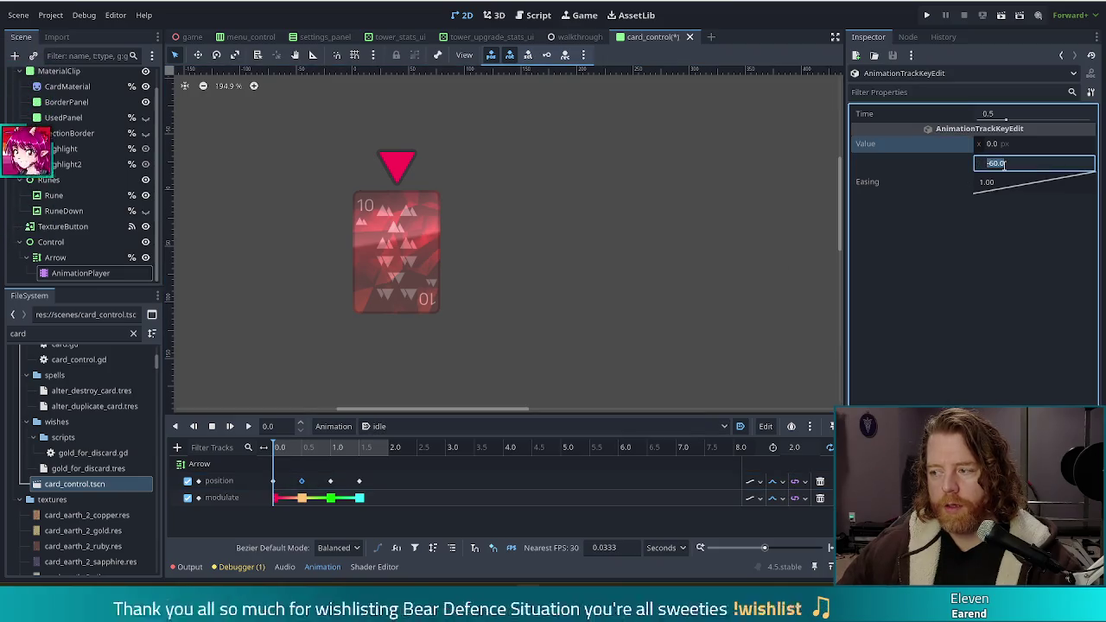
text(-20)
key(Return)
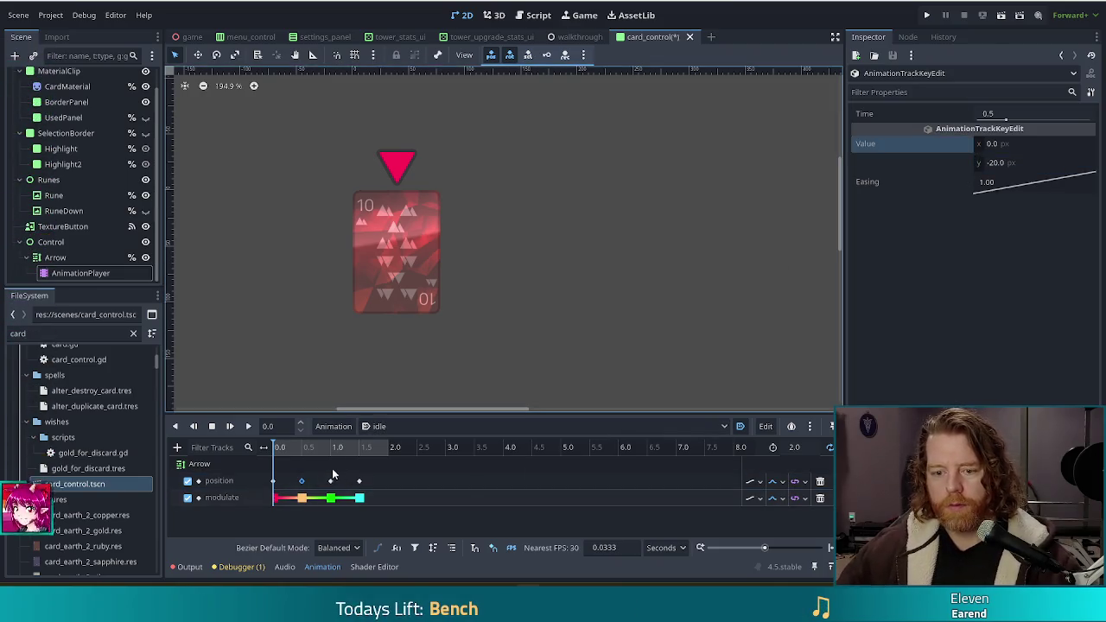
click(330, 481)
click(1011, 164)
text(0)
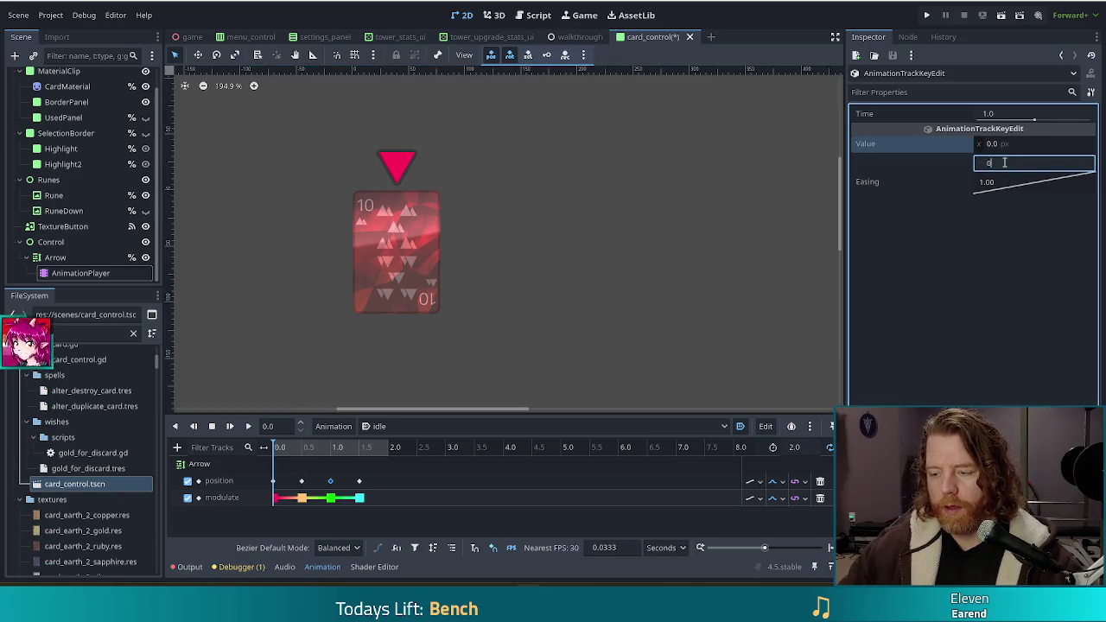
key(Return)
Set y to -20 on the 1.5 keyframe and play the idle animation from the start
click(359, 481)
click(1005, 164)
text(-20)
key(Return)
click(229, 426)
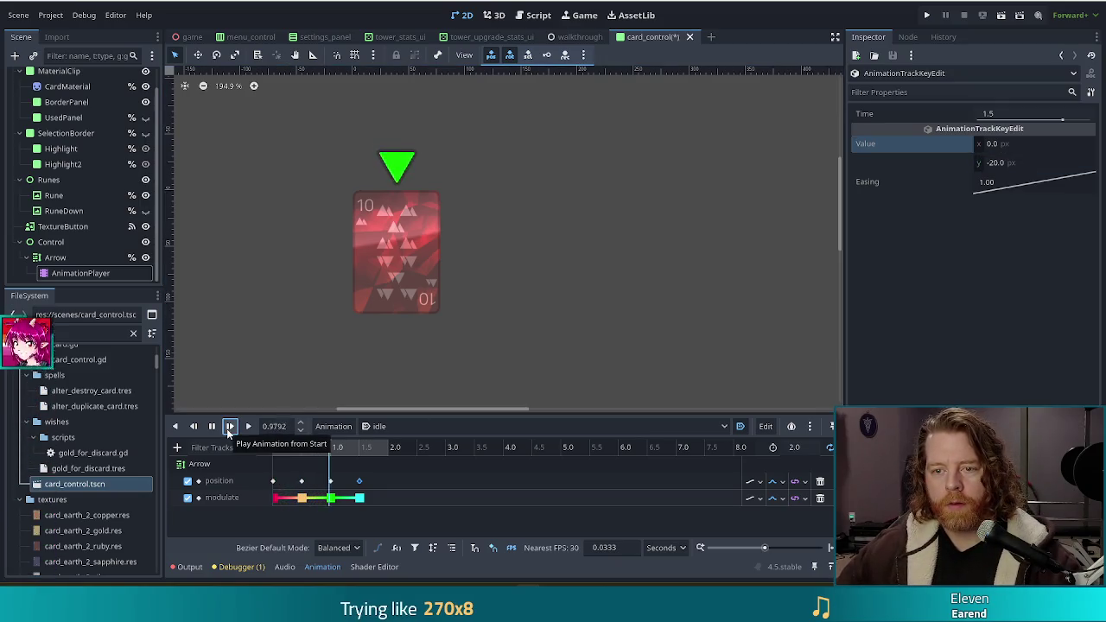
click(50, 242)
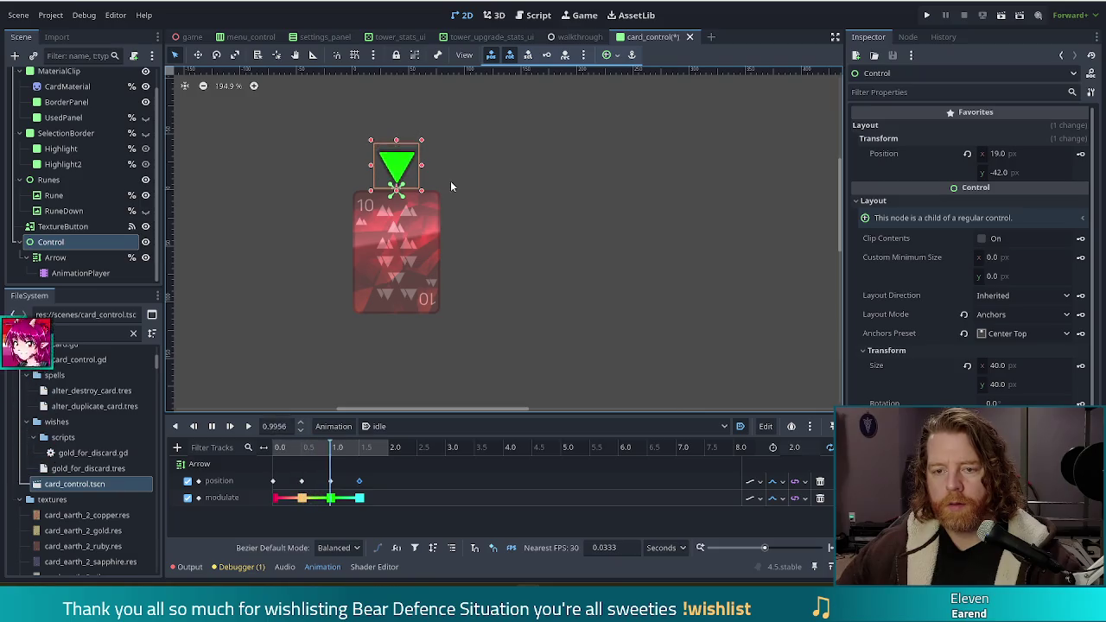
Rename the Control node to ControlHighlight and save card_control
drag(1024, 402, 1067, 403)
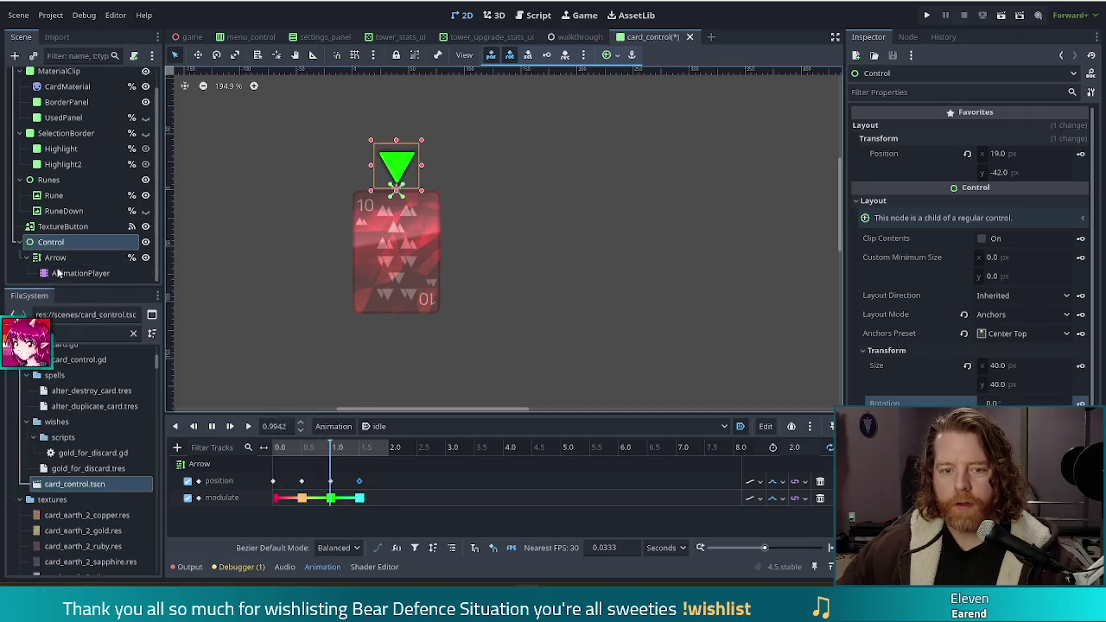
click(52, 243)
double_click(52, 243)
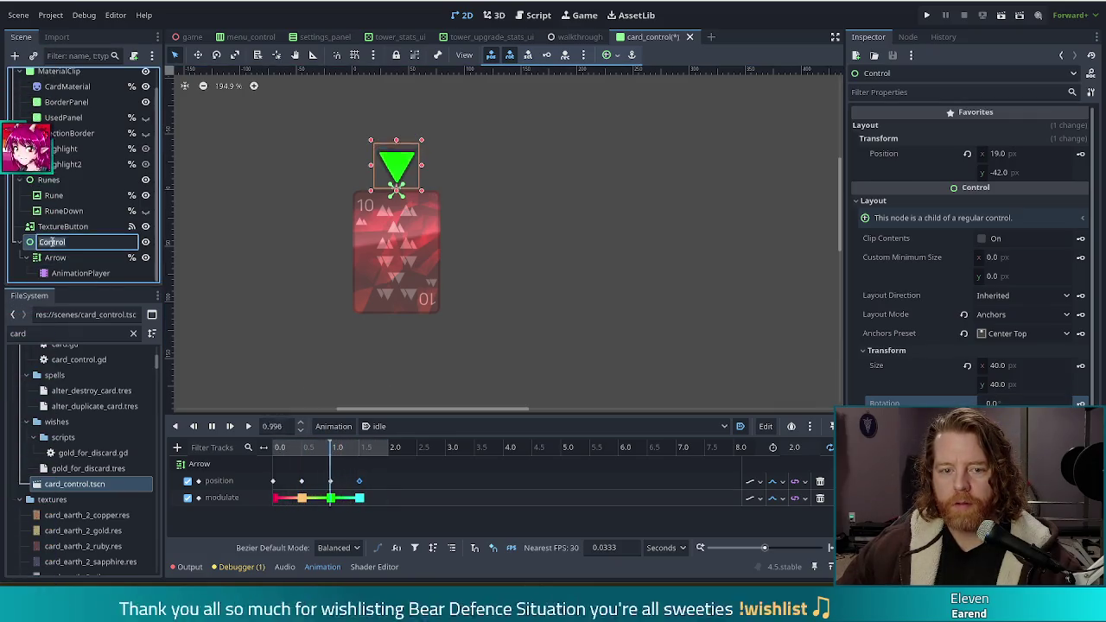
text(ControlHi)
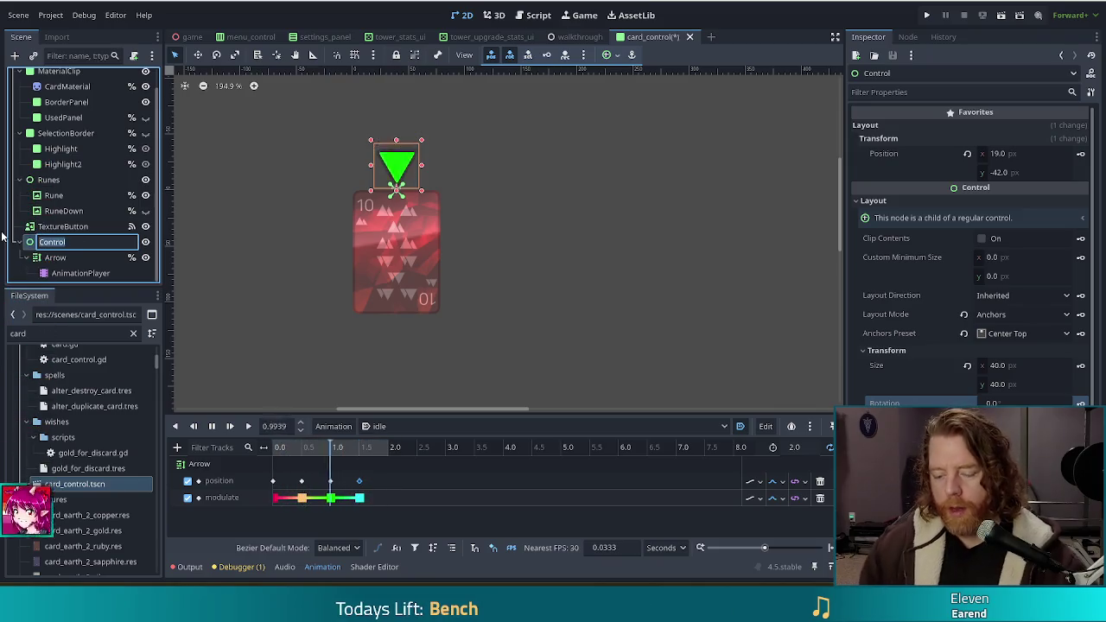
text(ghlight)
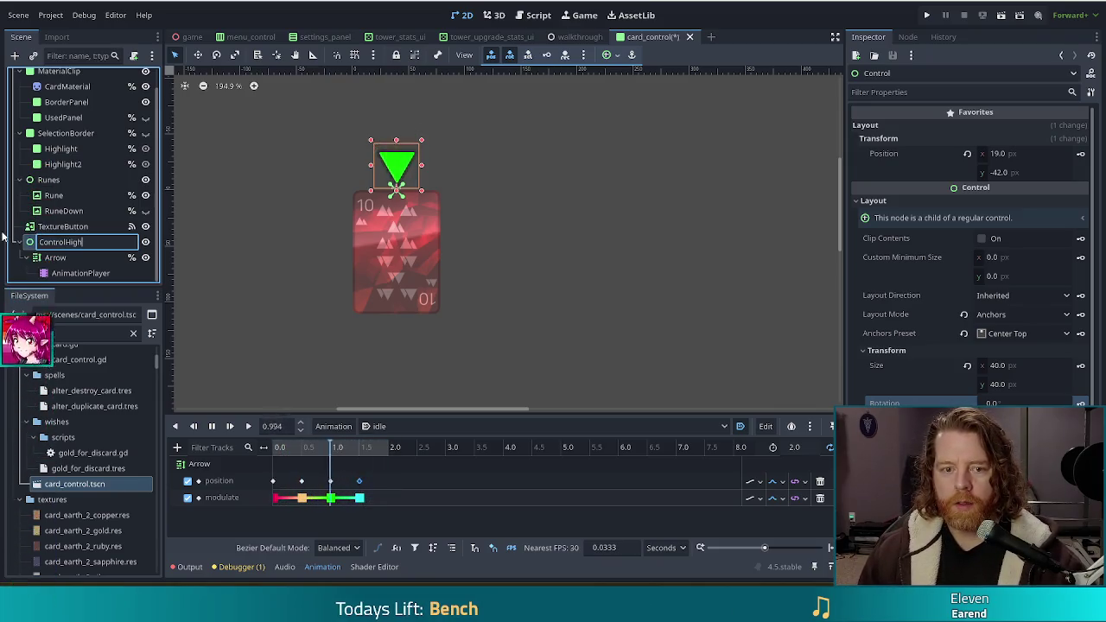
key(Return)
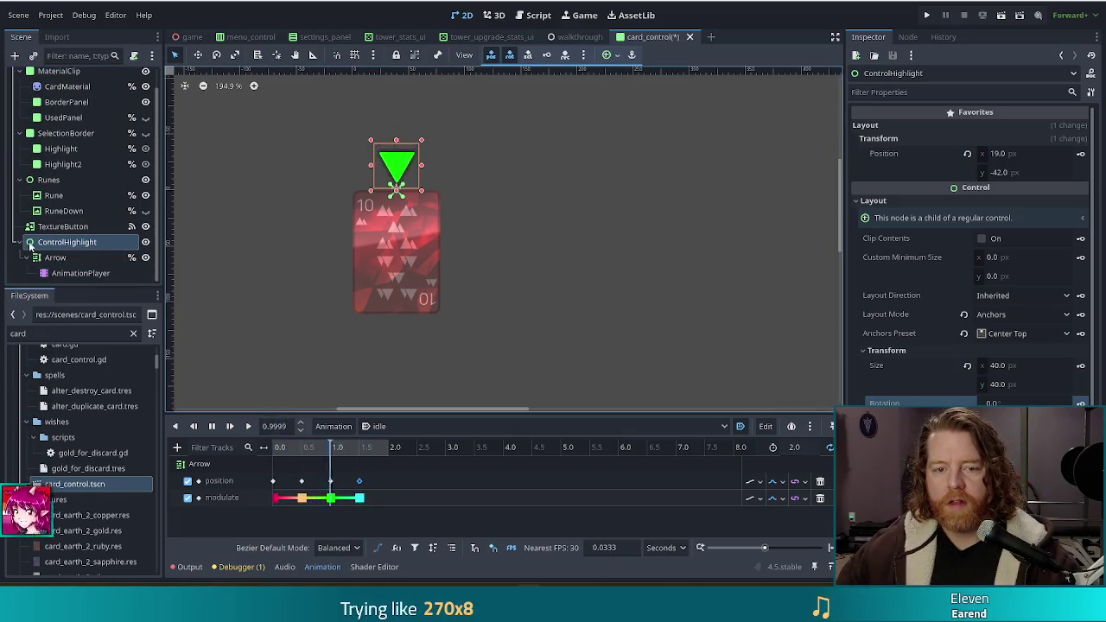
key(ctrl+s)
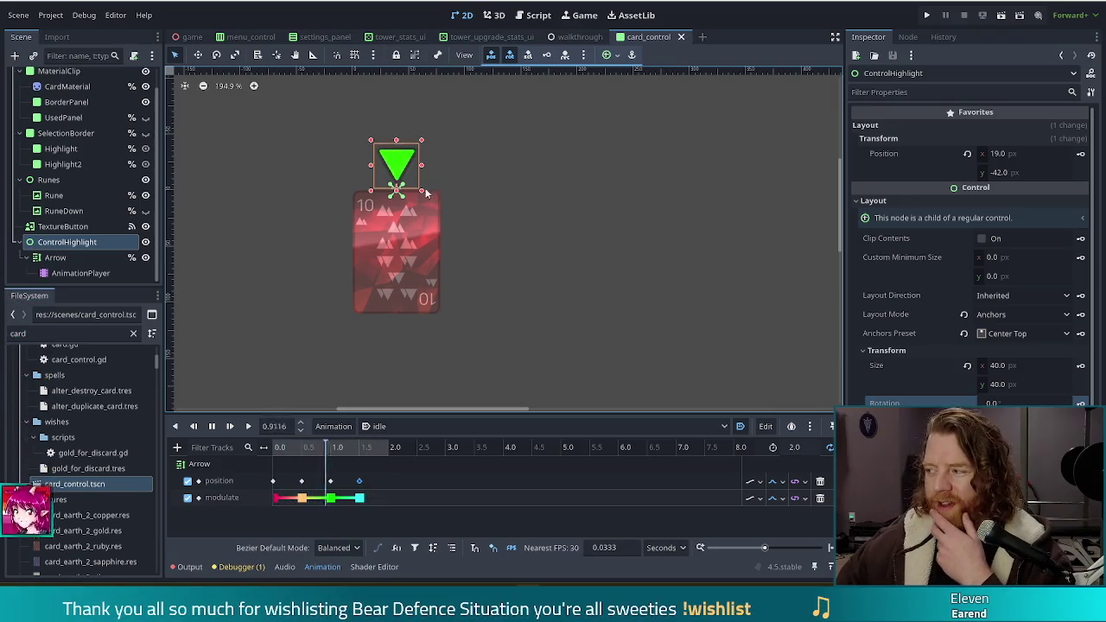
Toggle ControlHighlight's visibility off and on, then stop the animation playback
click(146, 243)
click(146, 243)
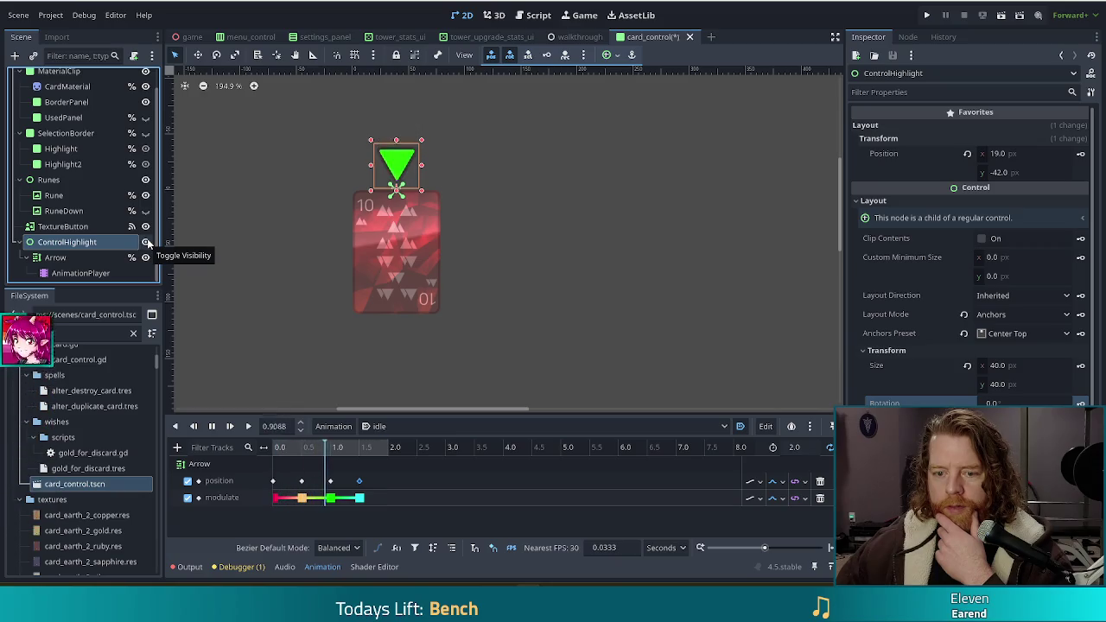
click(212, 426)
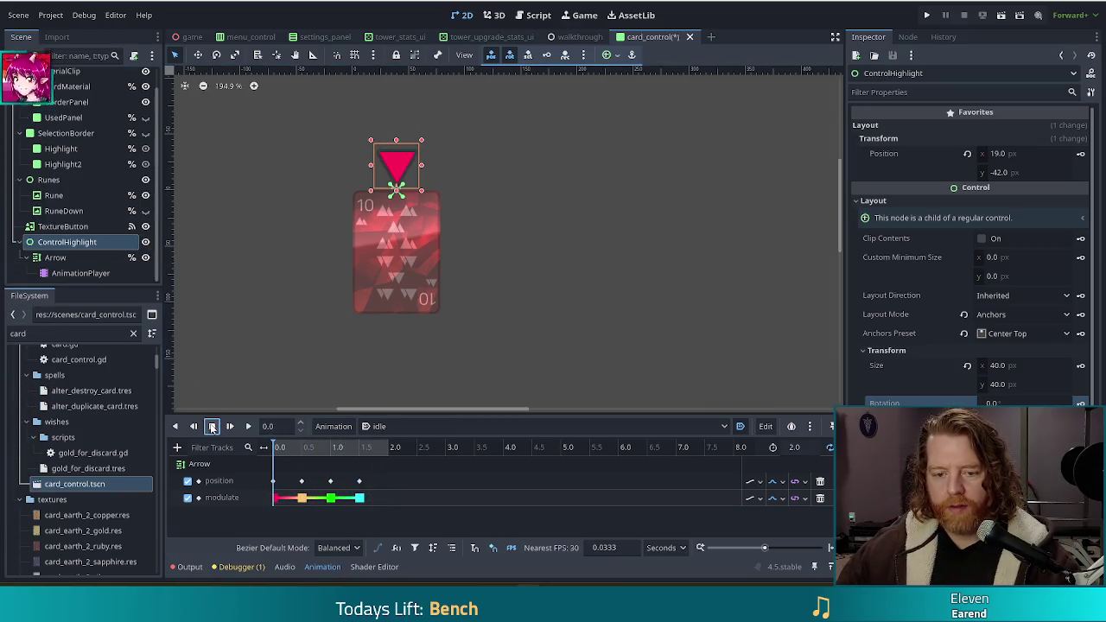
click(19, 242)
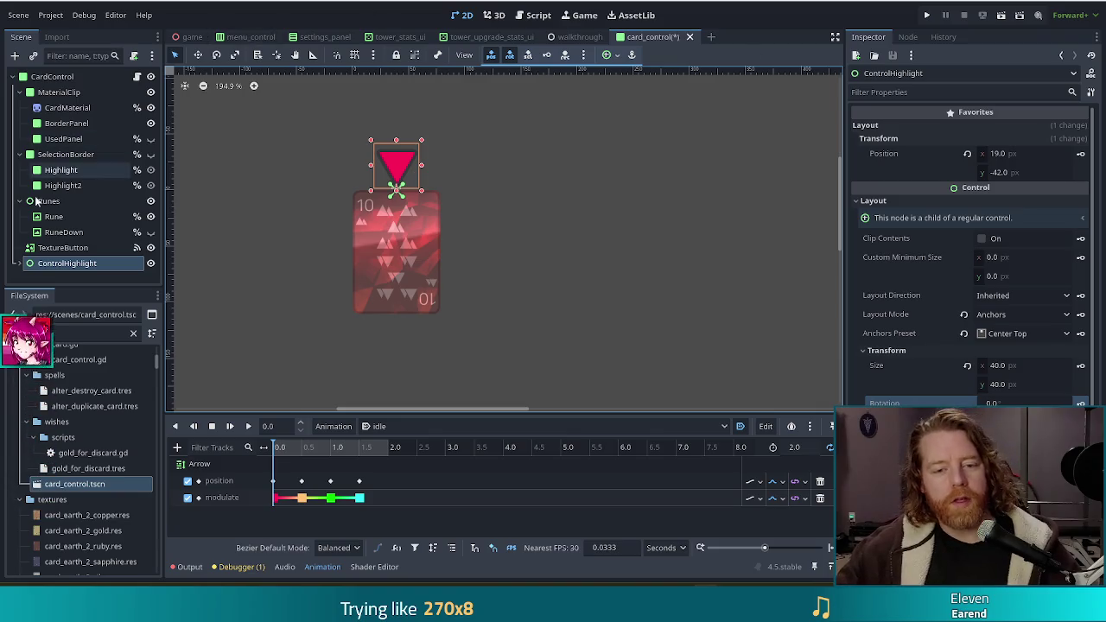
Bring up the context menu for the ControlHighlight node
right_click(53, 264)
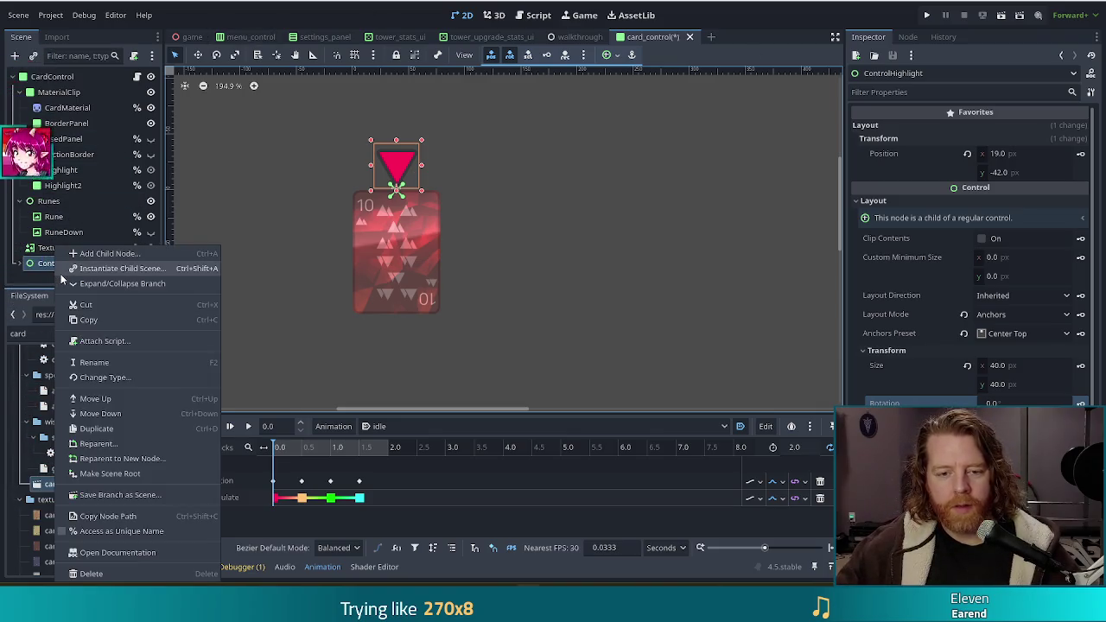
Save the ControlHighlight branch as res://scenes/control_highlight.tscn, then save card_control
click(138, 495)
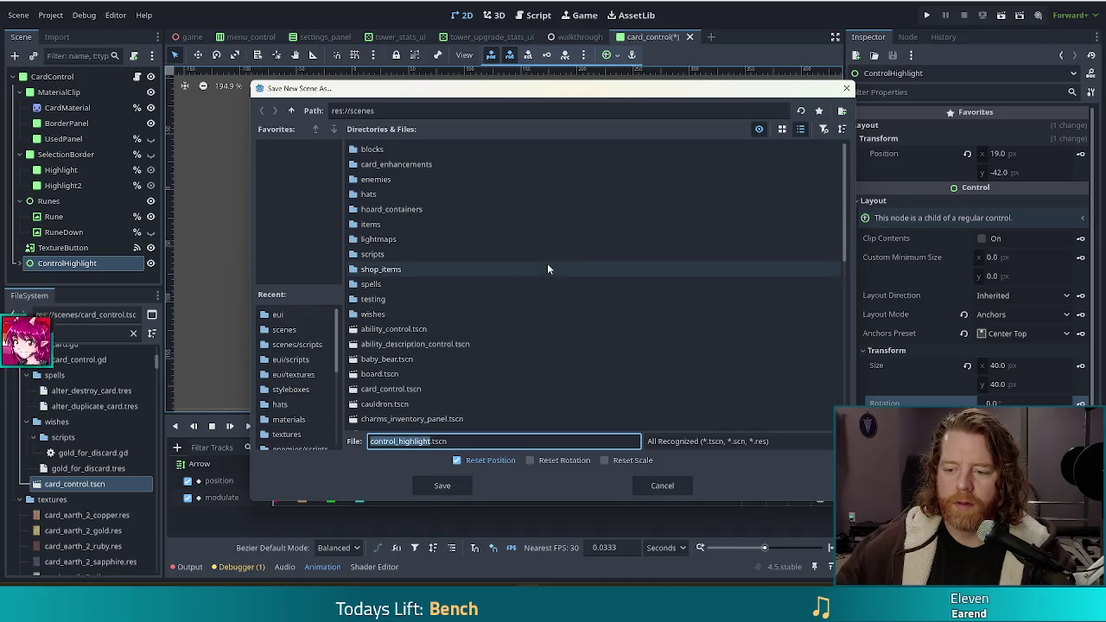
scroll(543, 268, down, 5)
scroll(543, 274, down, 9)
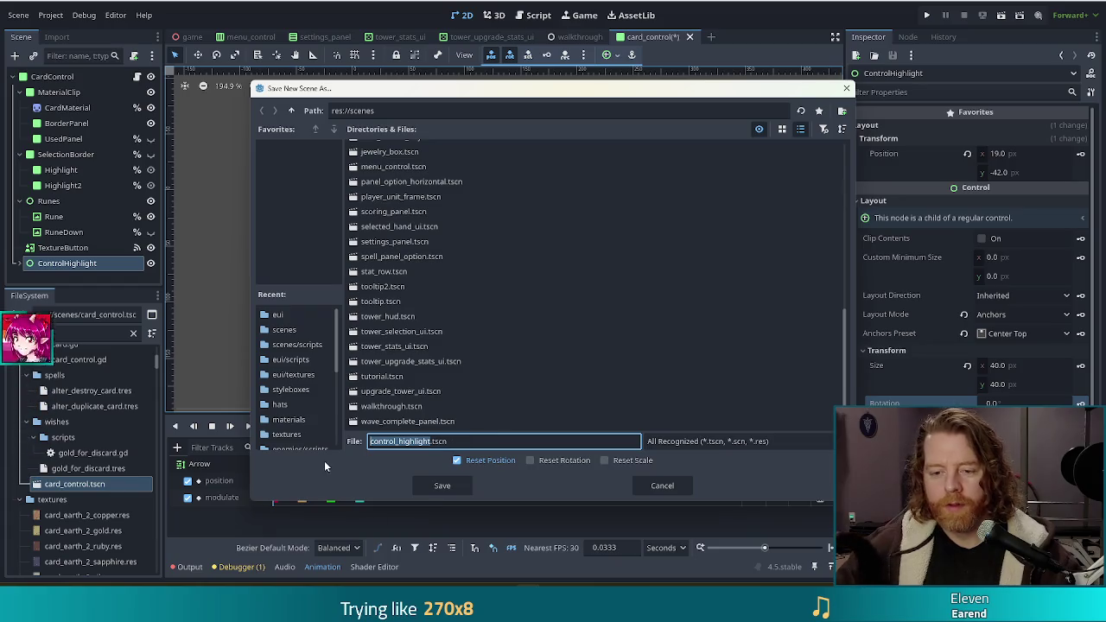
text(_)
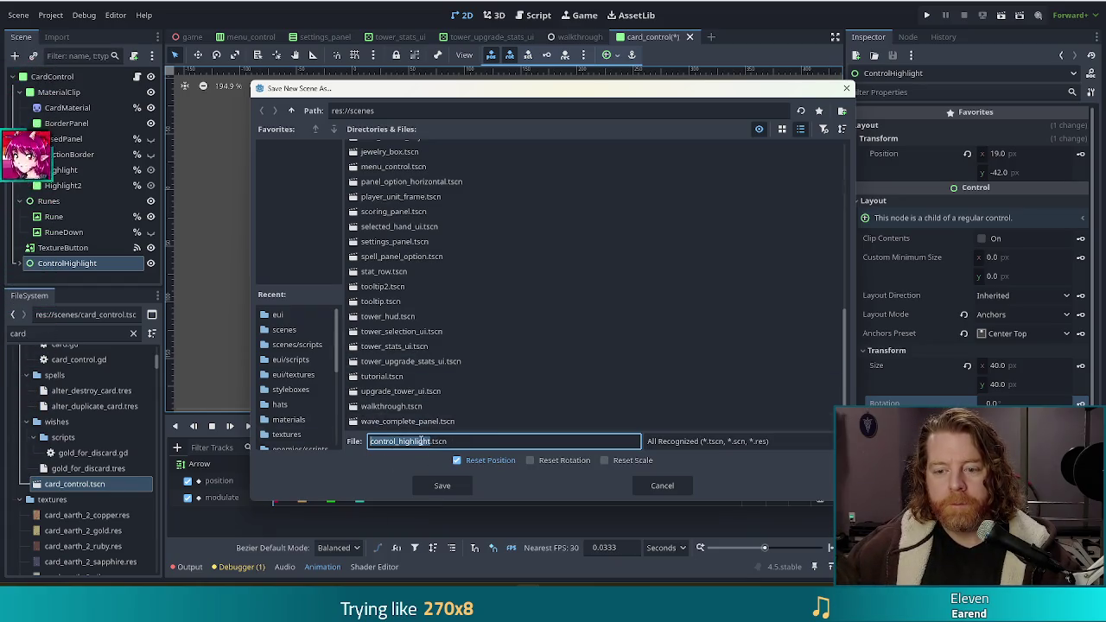
scroll(537, 327, up, 4)
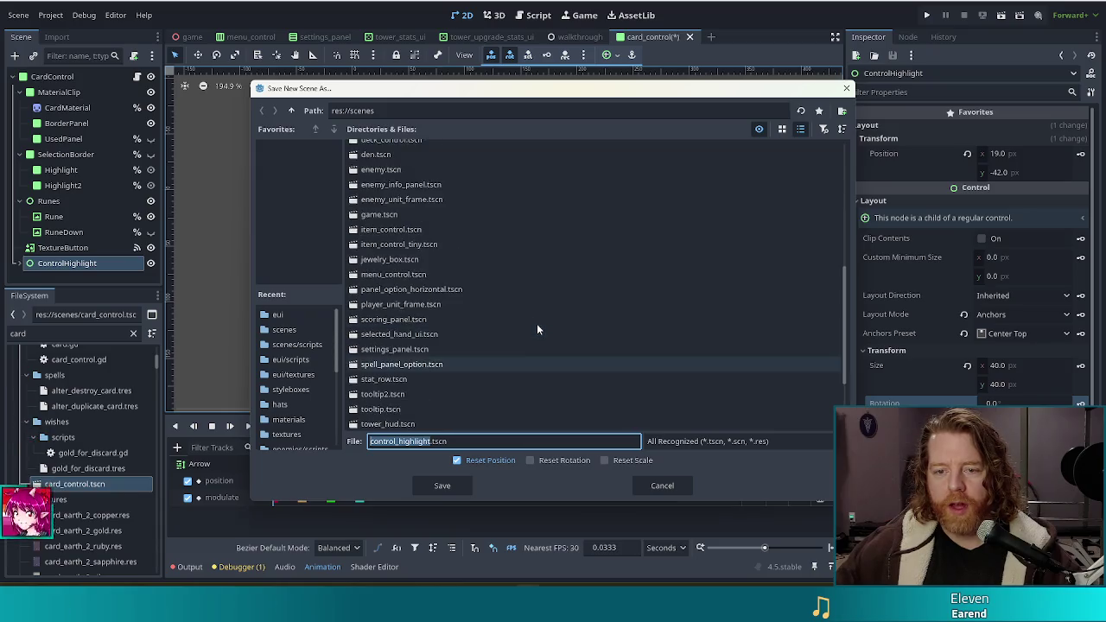
click(442, 485)
key(ctrl+s)
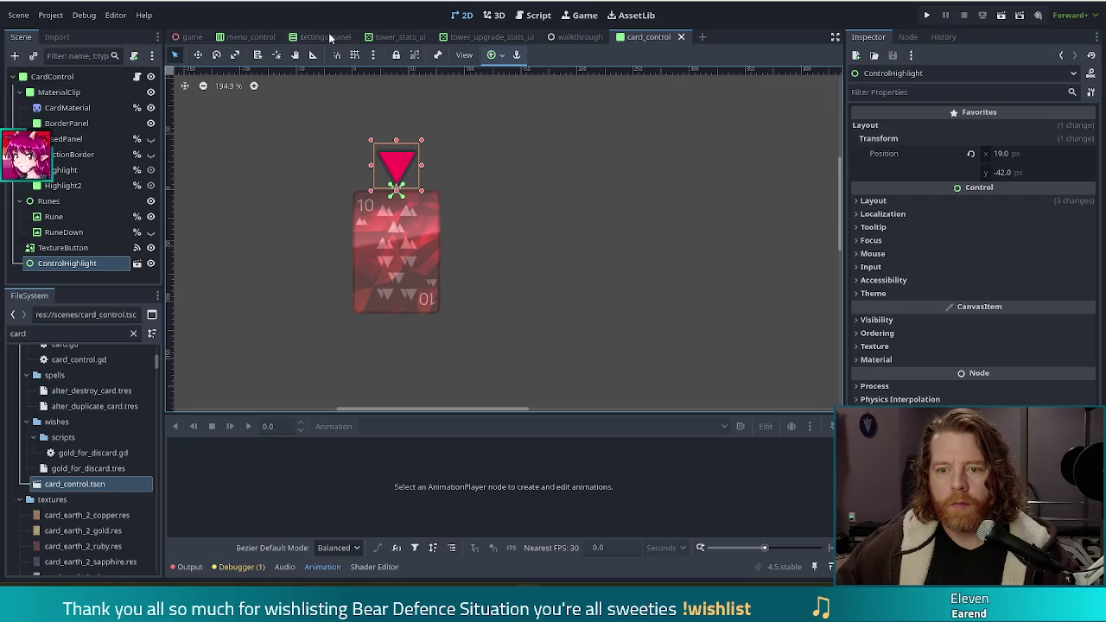
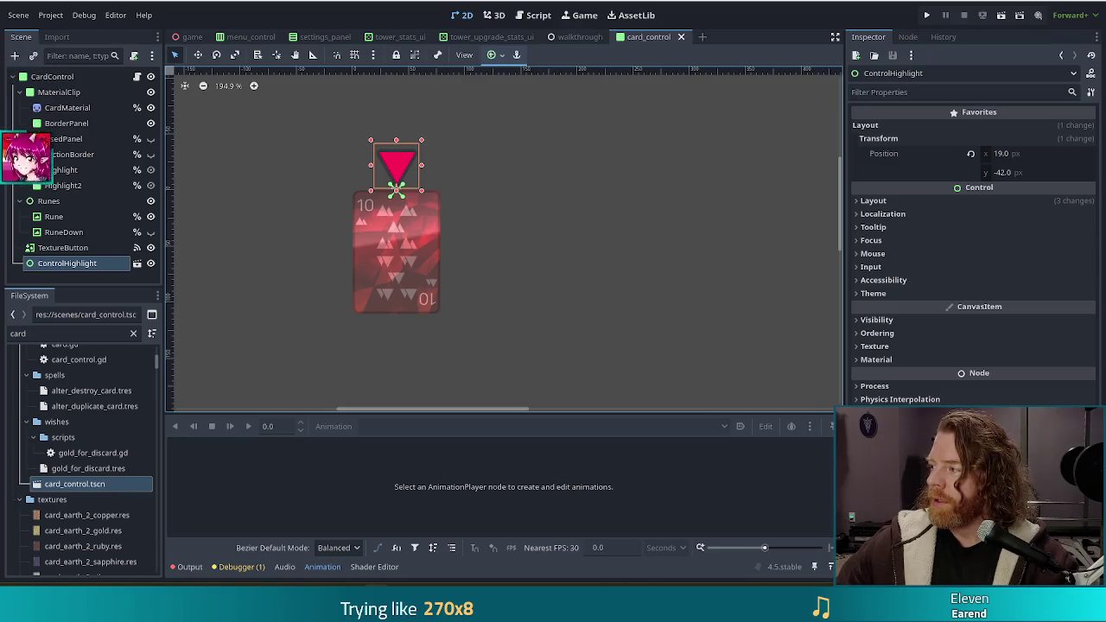
Switch from the Godot editor to the Skeleseller Steam store page in the browser
key(alt+Tab)
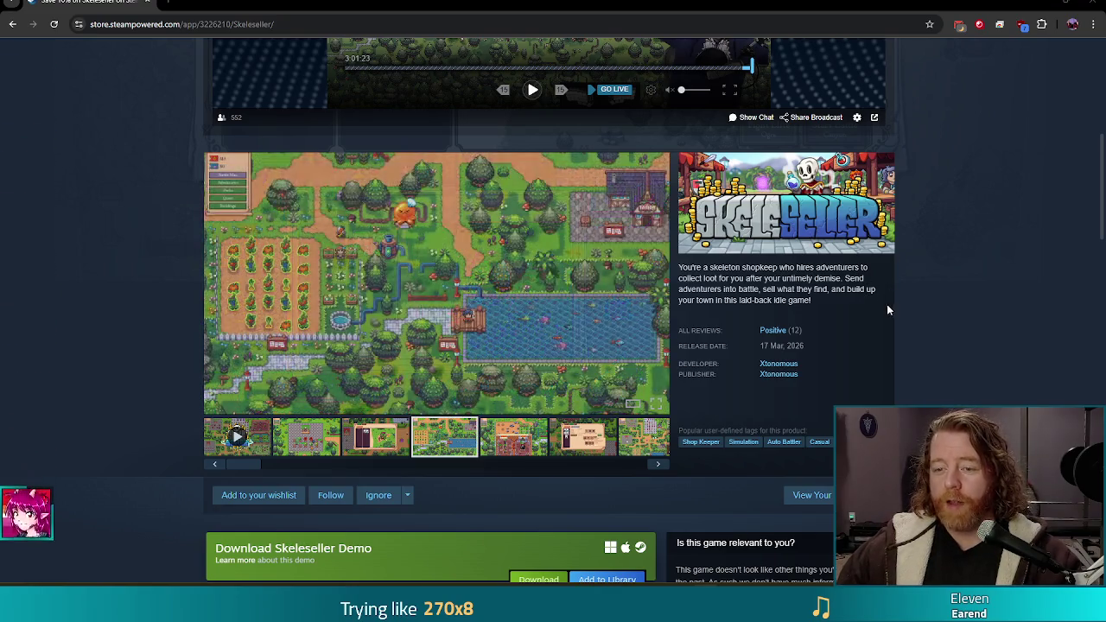
scroll(175, 272, down, 2)
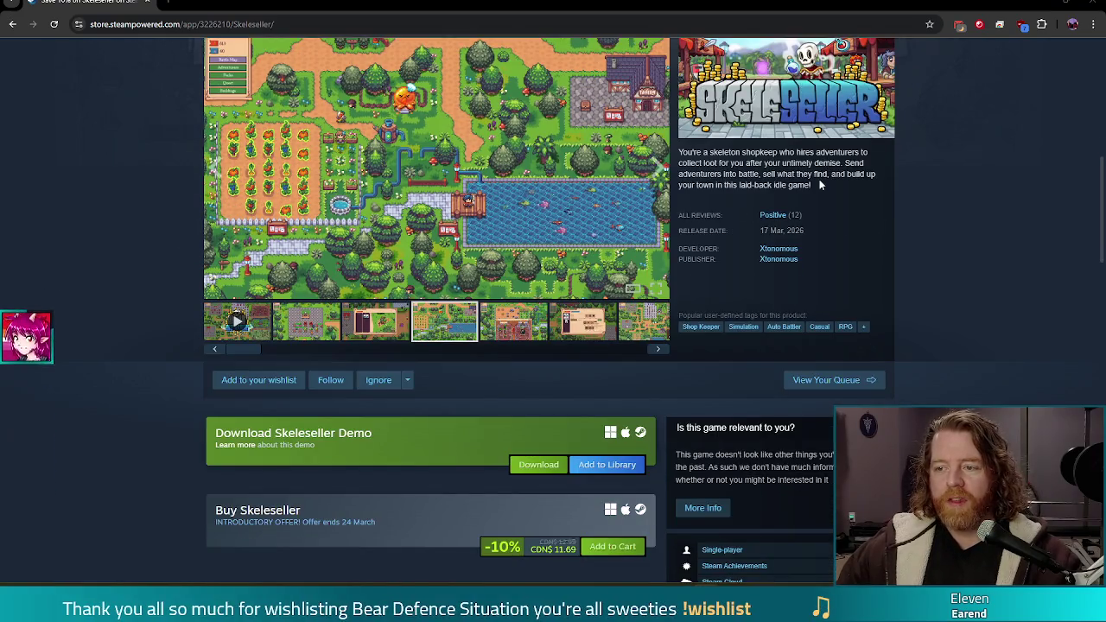
triple_click(778, 174)
click(692, 152)
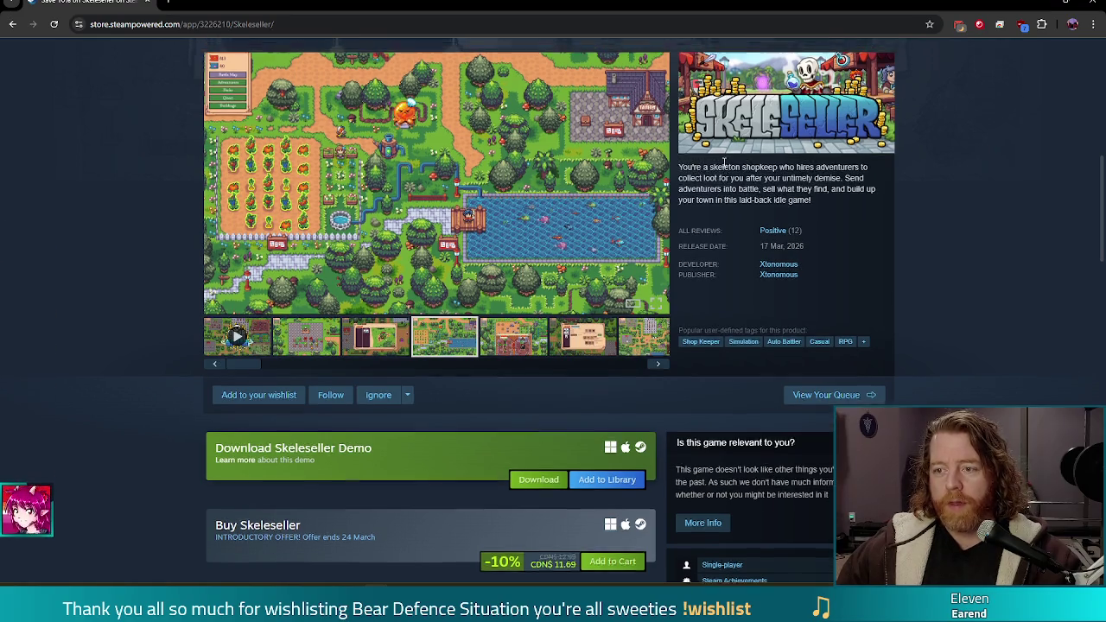
scroll(713, 185, up, 1)
drag(800, 211, 814, 229)
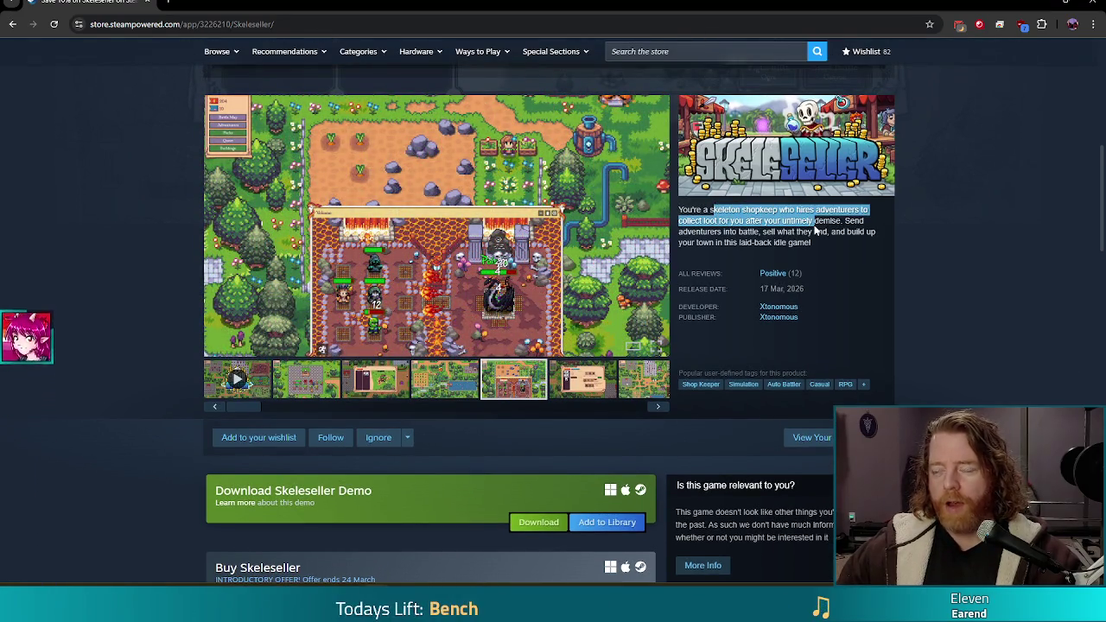
click(814, 229)
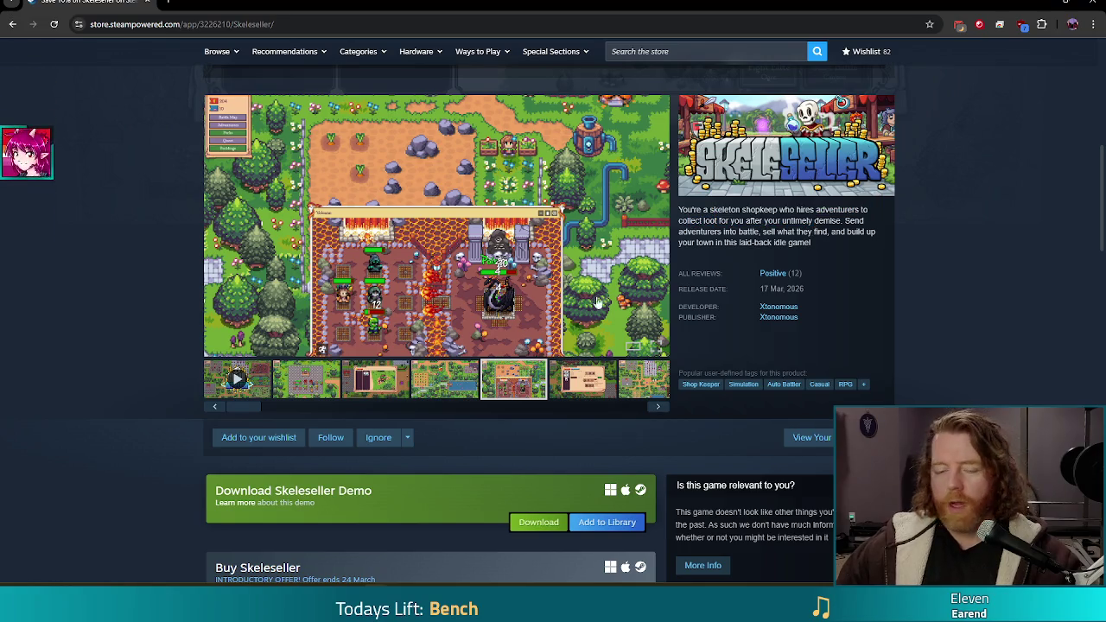
click(238, 380)
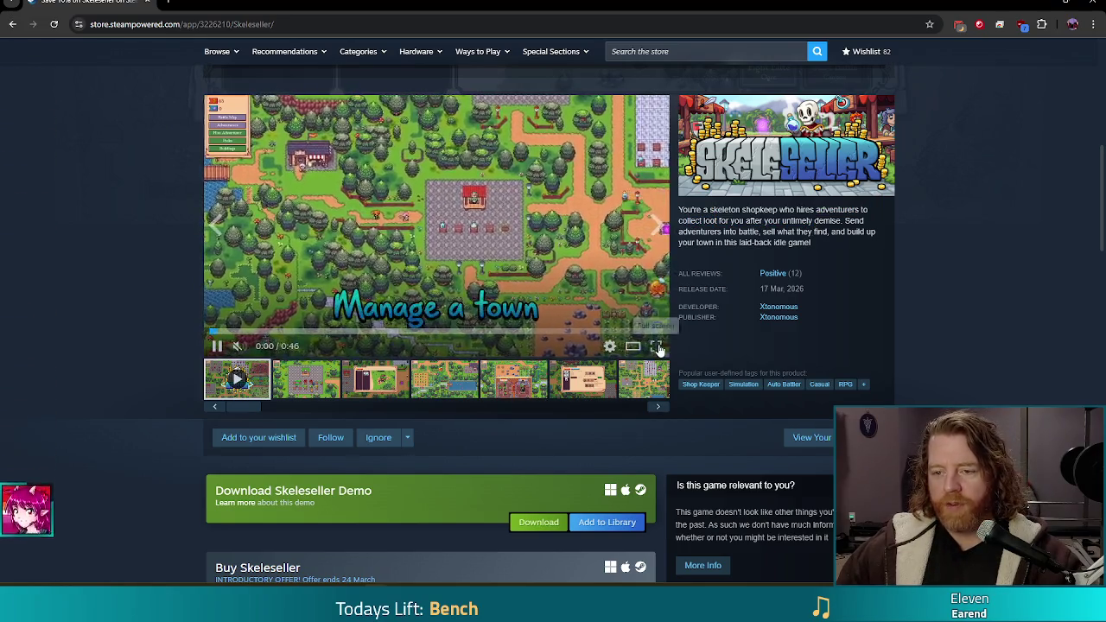
click(654, 349)
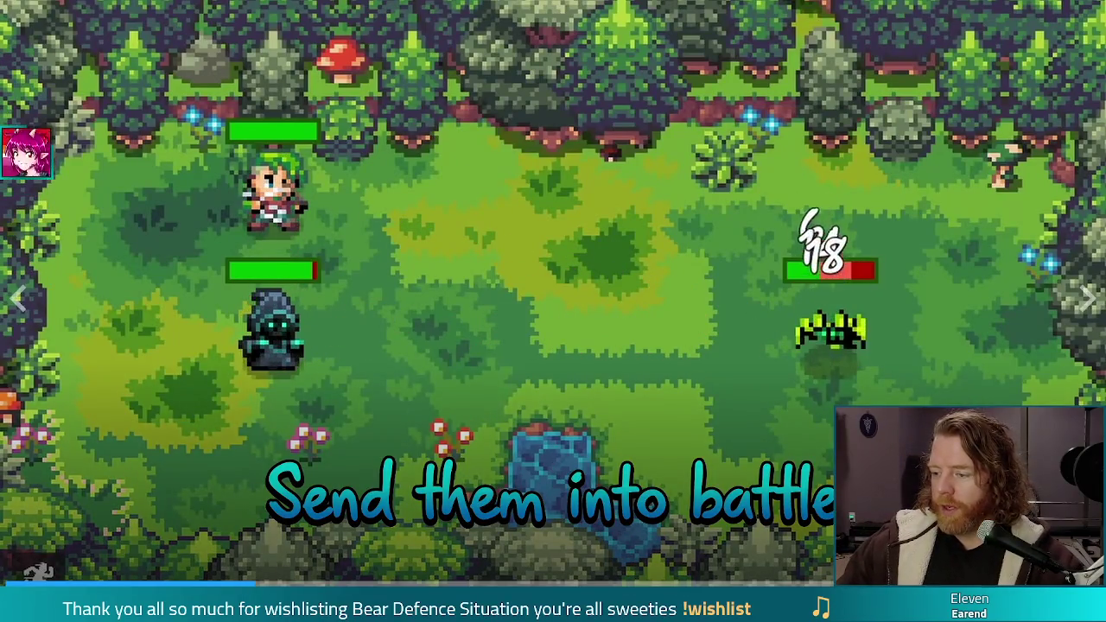
key(Escape)
click(565, 24)
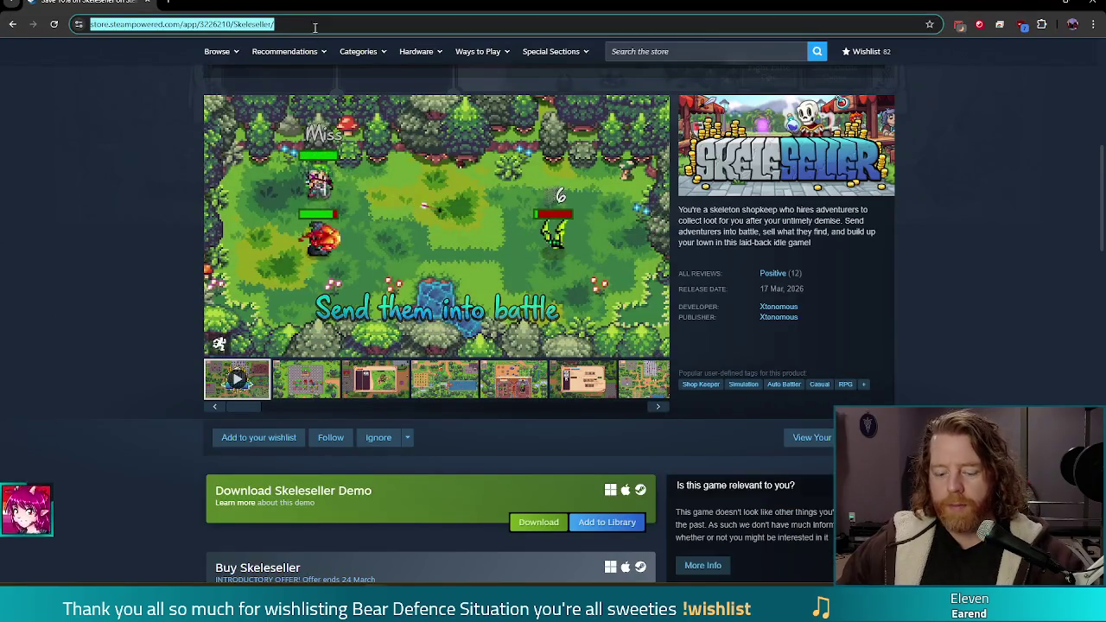
click(484, 216)
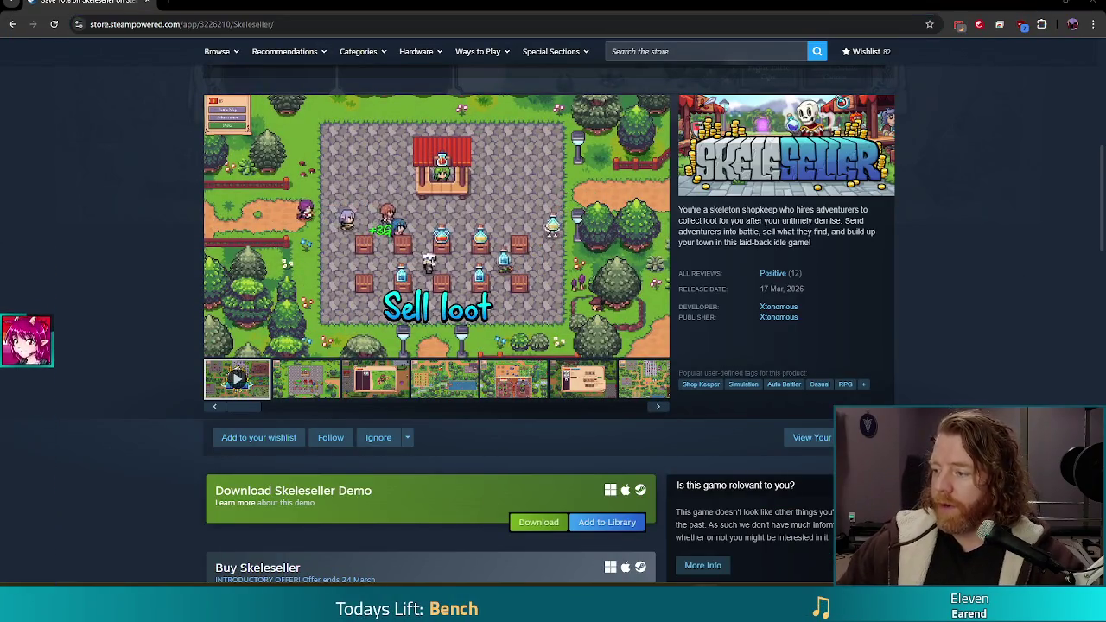
click(650, 346)
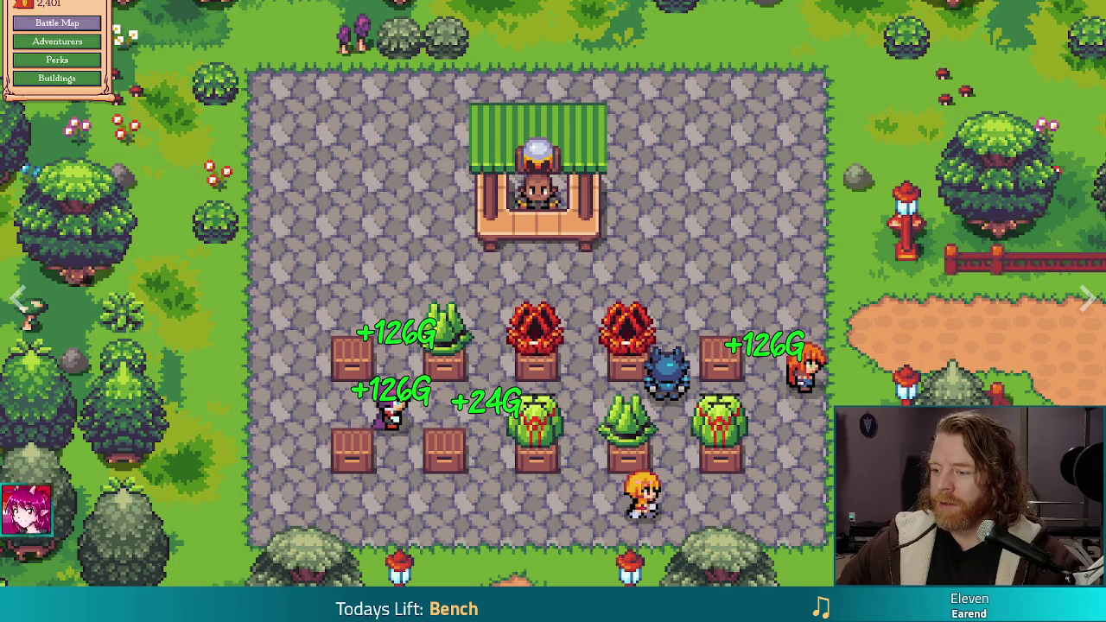
key(Escape)
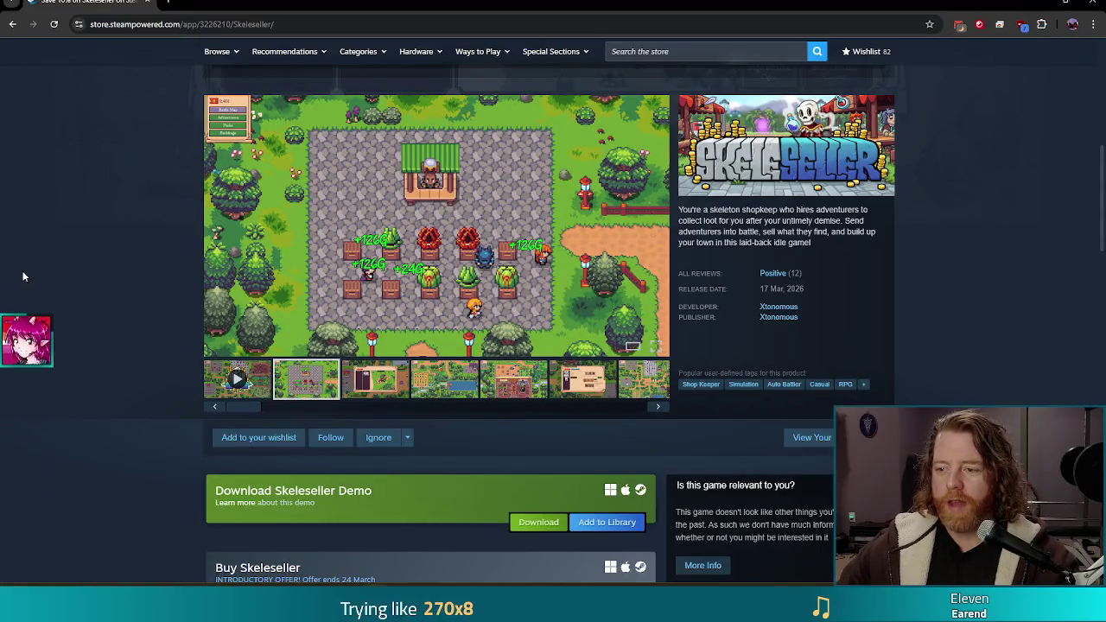
Add Skeleseller to the Steam wishlist and follow it, then return to the Godot editor
click(259, 437)
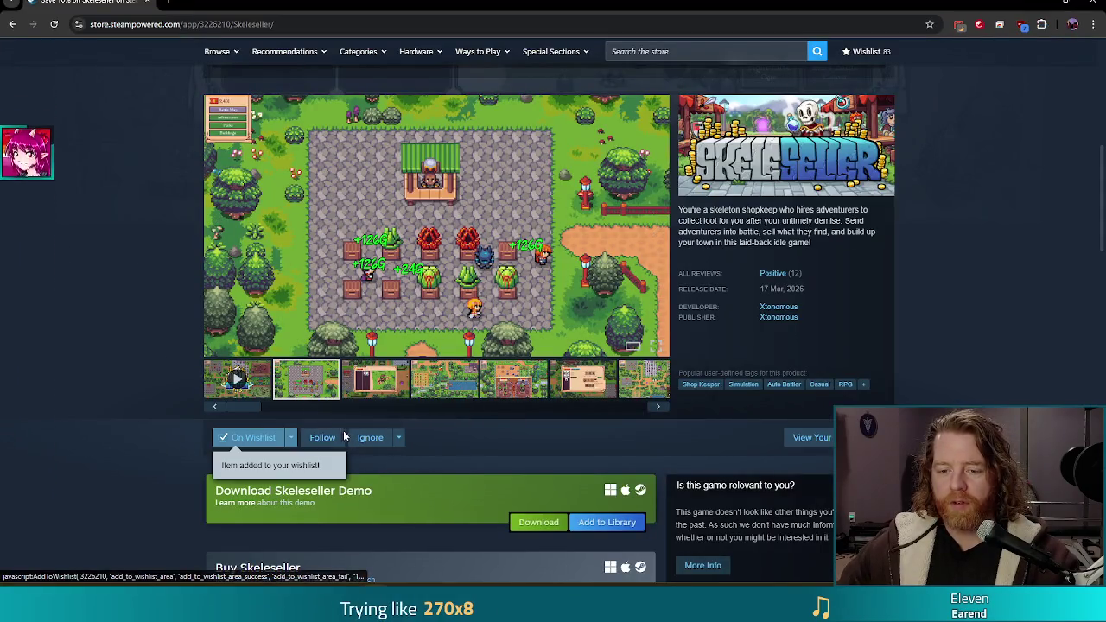
click(304, 441)
scroll(90, 376, down, 4)
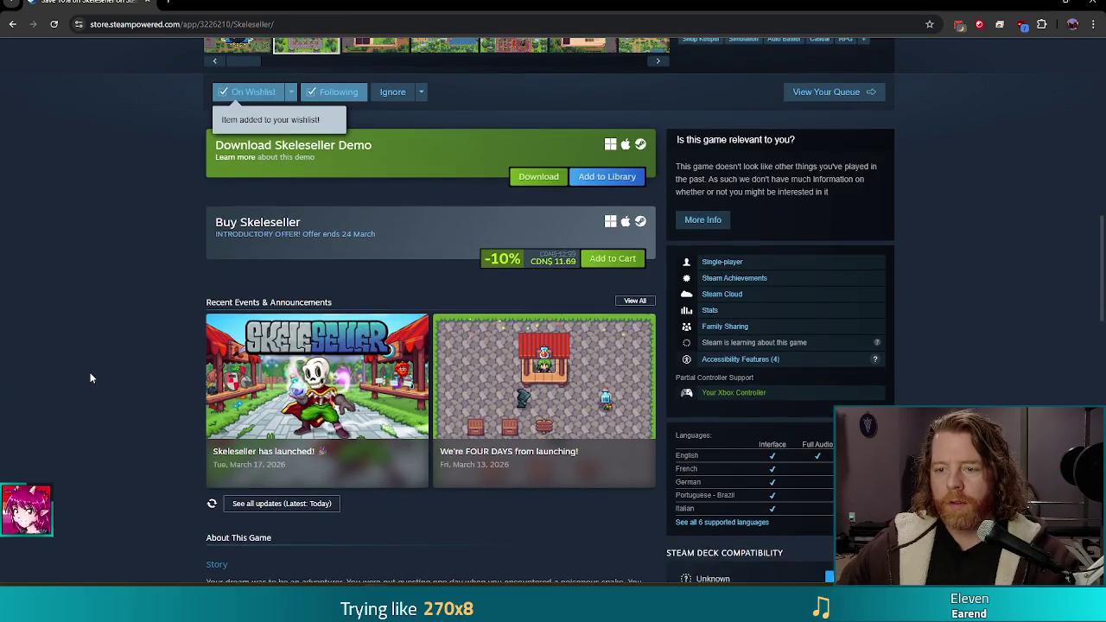
scroll(97, 303, up, 1)
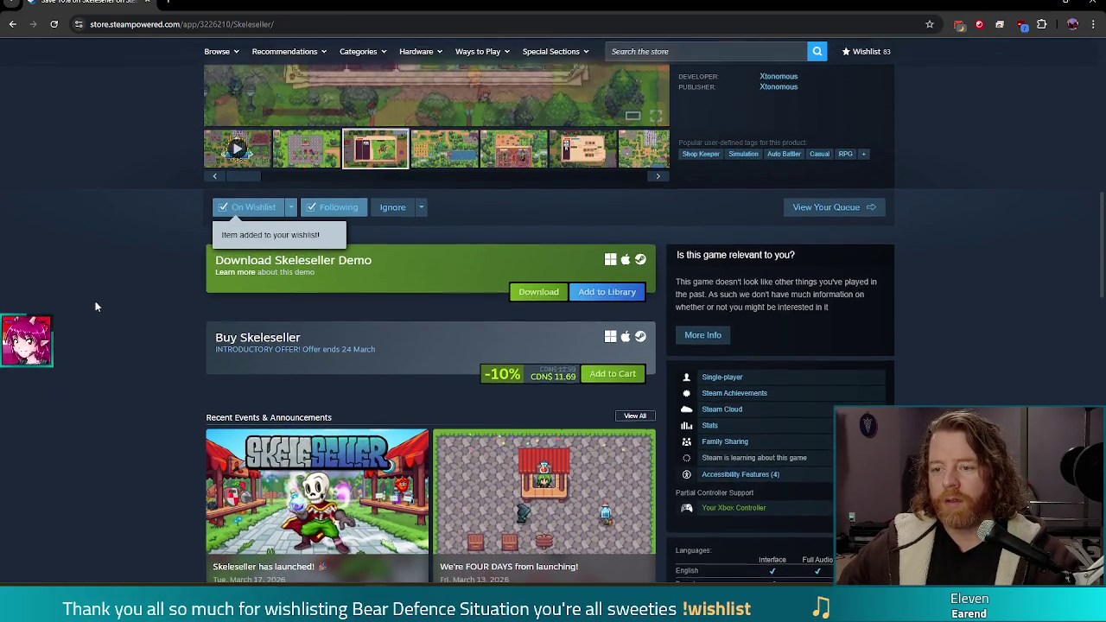
scroll(96, 307, up, 5)
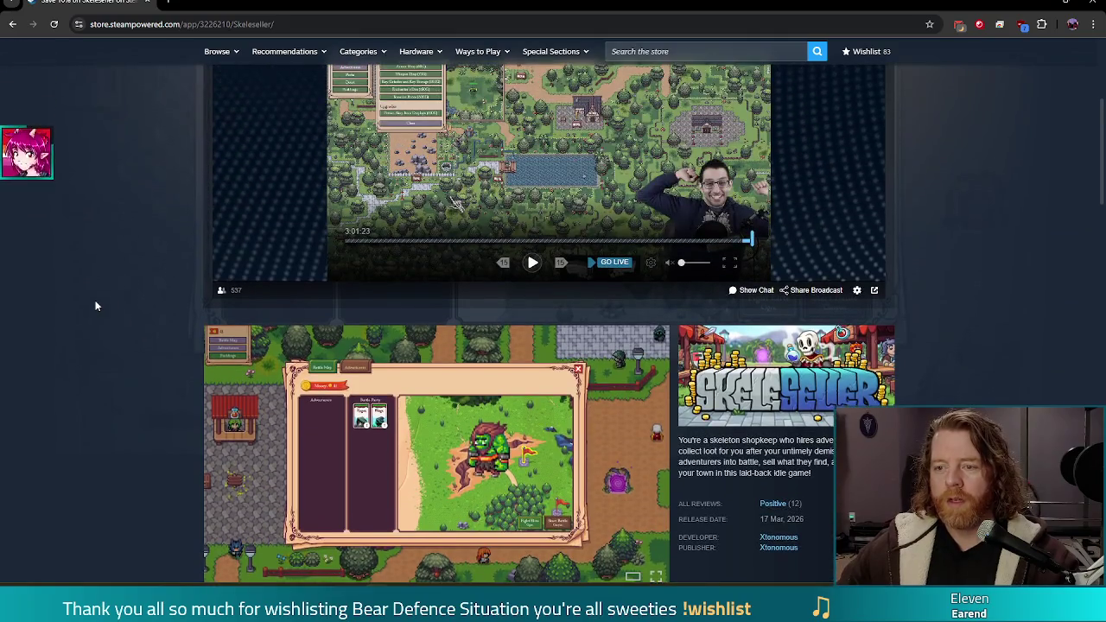
scroll(96, 306, down, 4)
scroll(121, 316, down, 3)
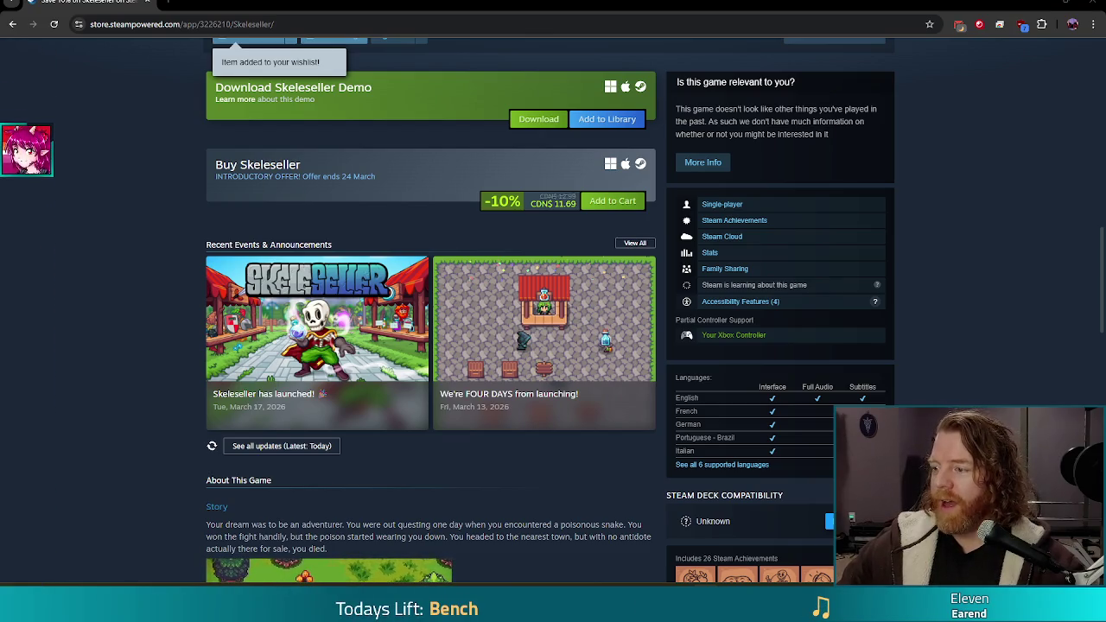
scroll(795, 328, up, 6)
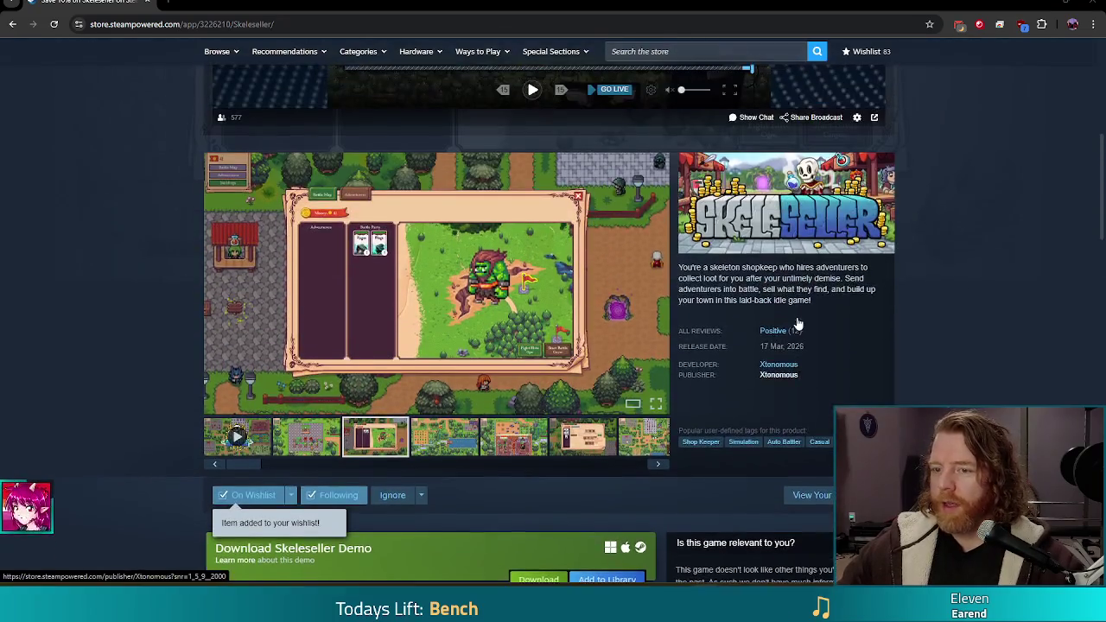
scroll(289, 255, down, 2)
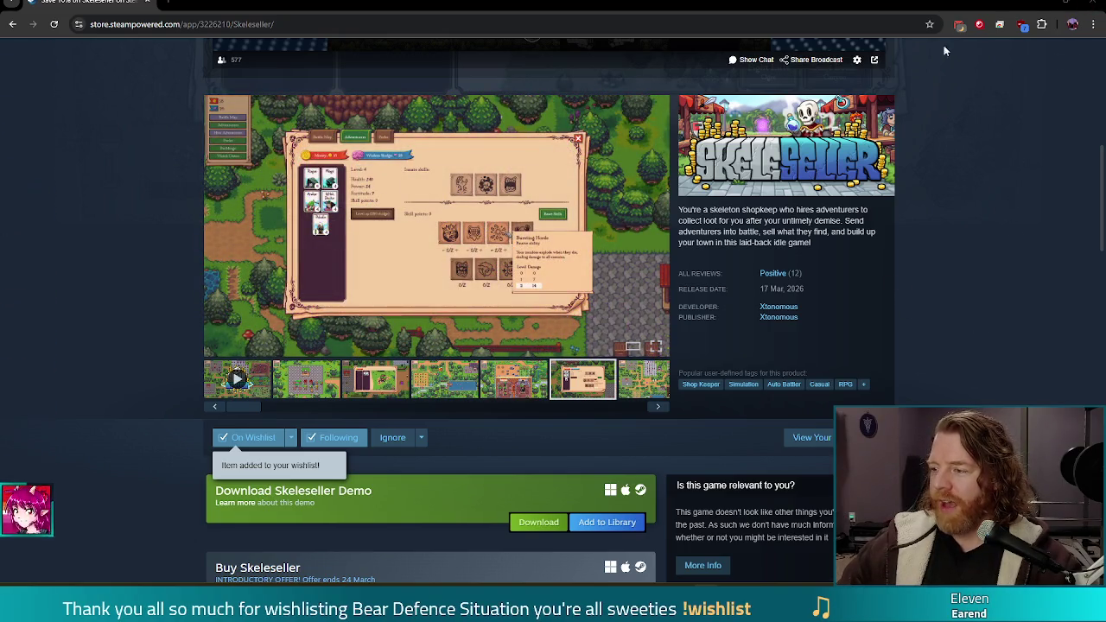
key(alt+Tab)
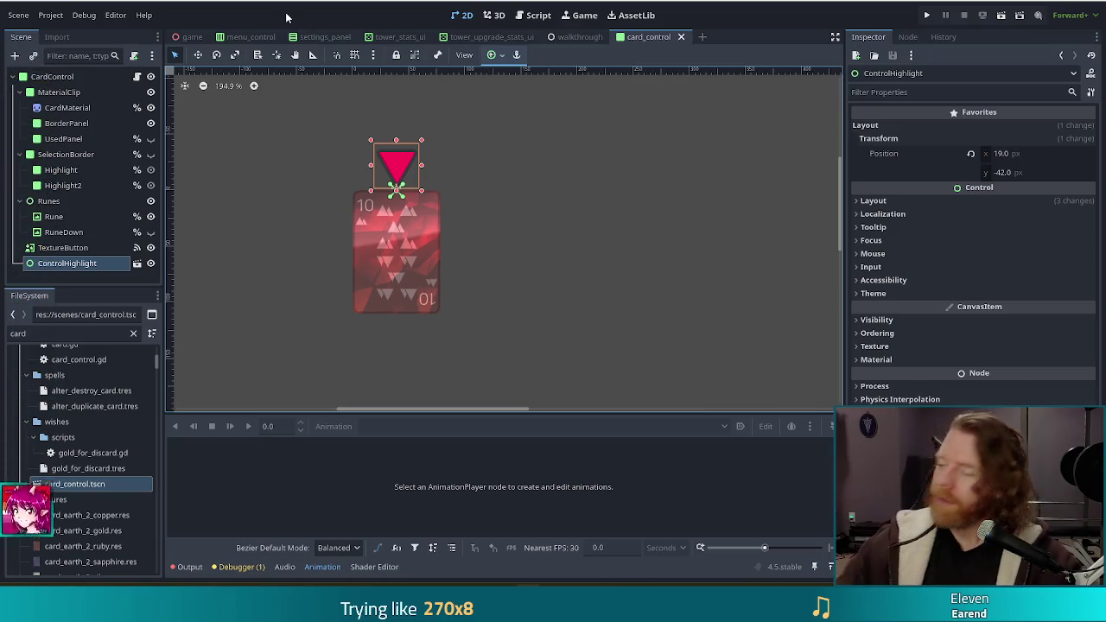
Save the card_control scene, leaving the red triangle ControlHighlight at position 19, -42
key(ctrl+s)
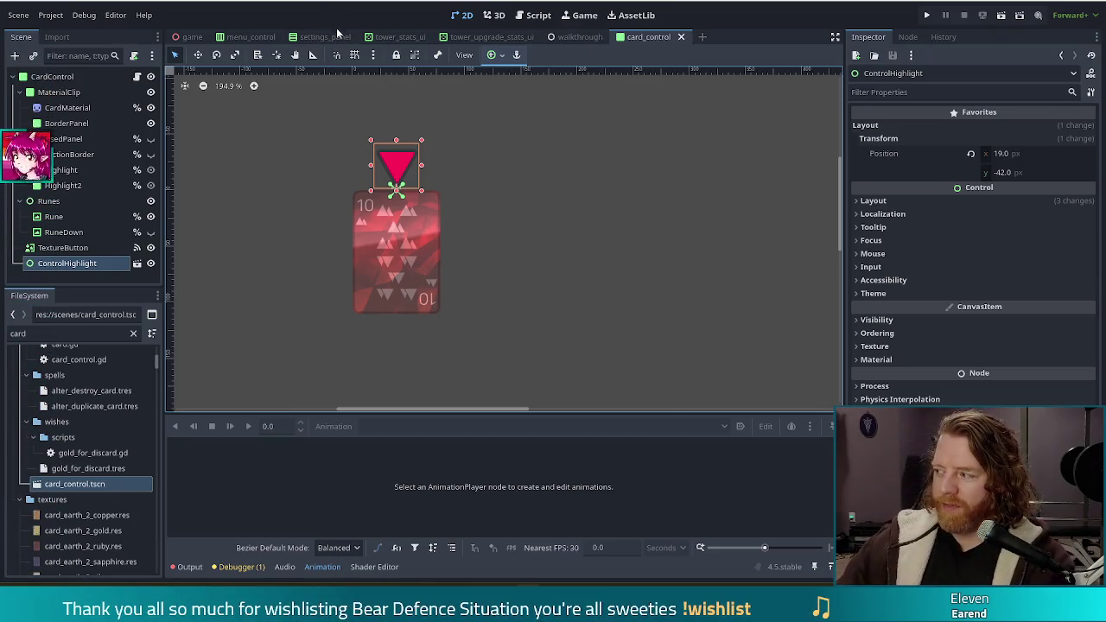